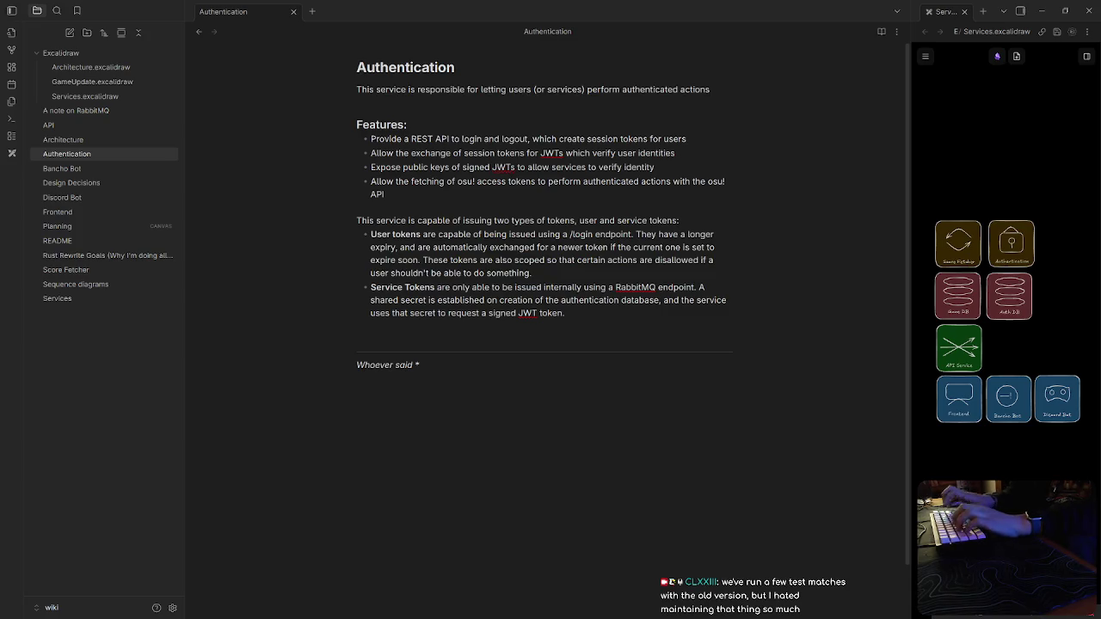
Complete the italic footer to read 'Whoever decided JWT should be pronounced as "jot" I respectfully think is very stupid'
text(*)
click(422, 365)
text(JWT should)
double_click(410, 365)
text(decided)
click(485, 365)
text(be )
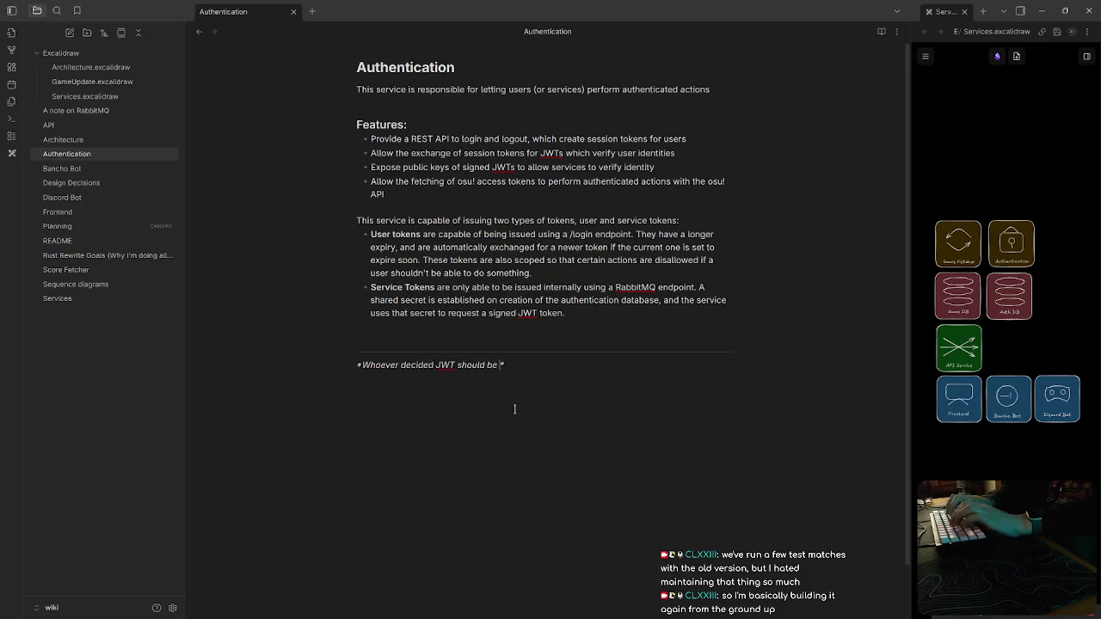
text(pronounced as "jot" I respectfully think is very stupid)
Append to the Service Tokens bullet that these tokens last seconds and bypass all authentication
click(634, 324)
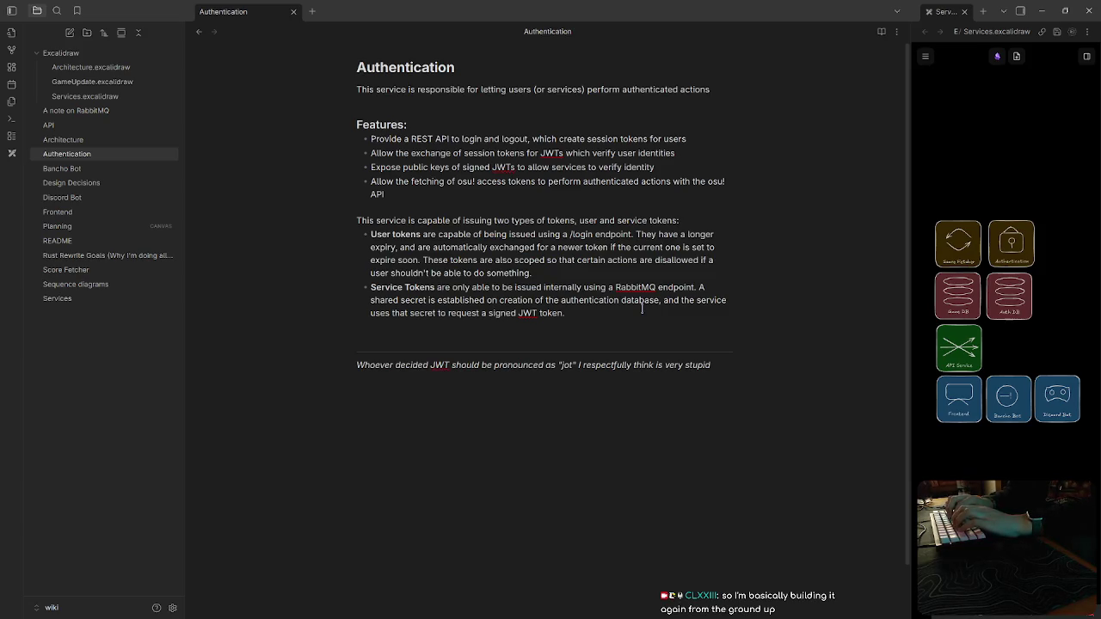
text( These tokens only last)
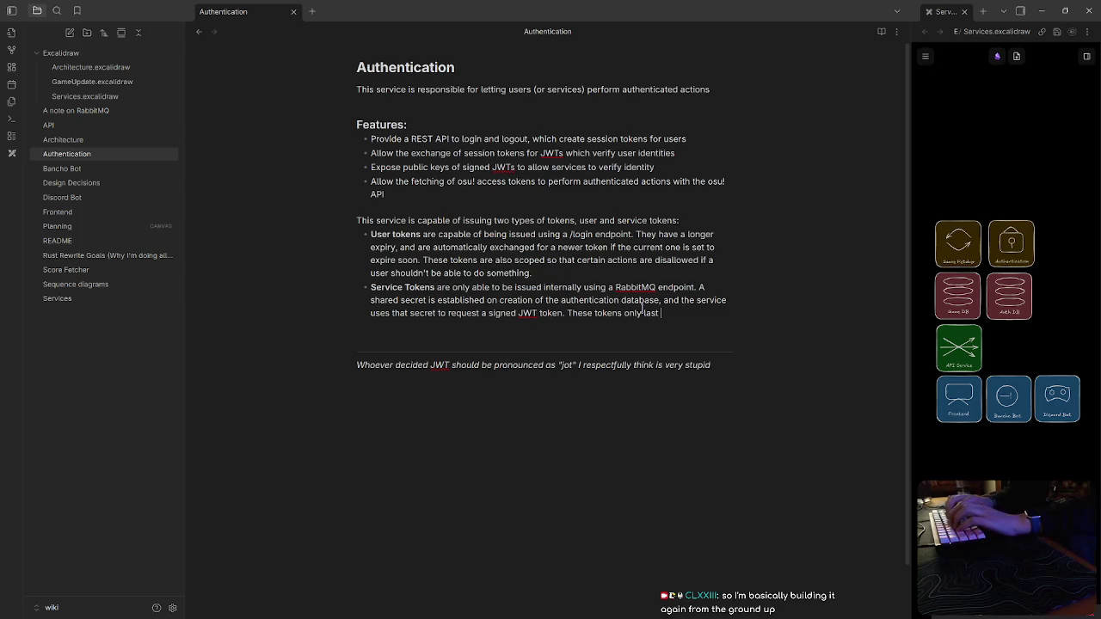
text( a few seconds. and are used to perform **)
key(BackSpace)
key(BackSpace)
text(actions that bypass all authentication.)
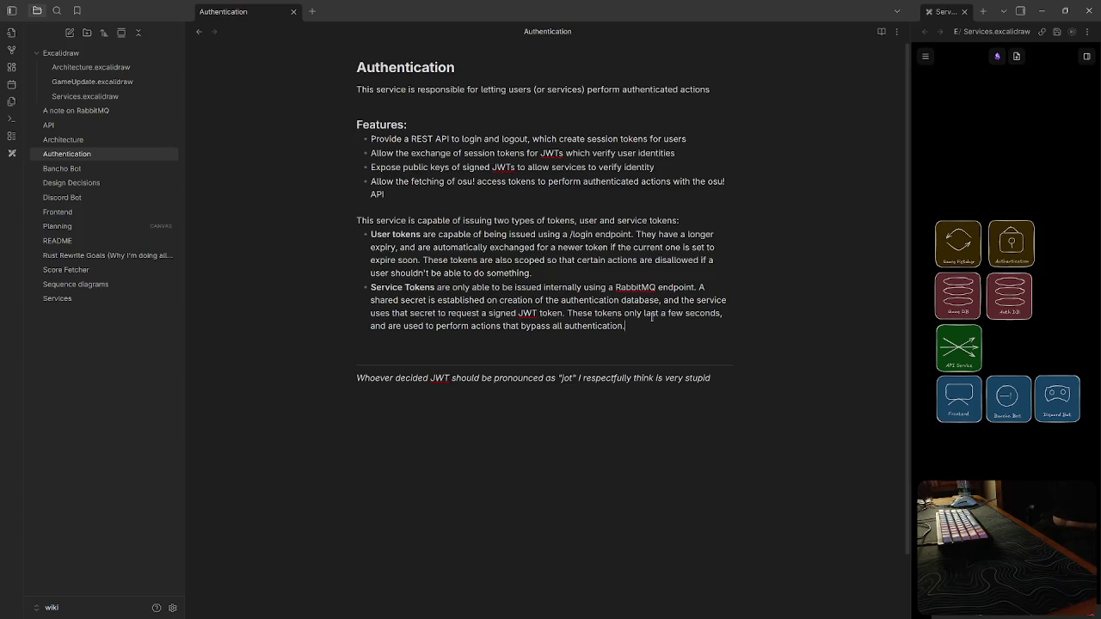
key(Return)
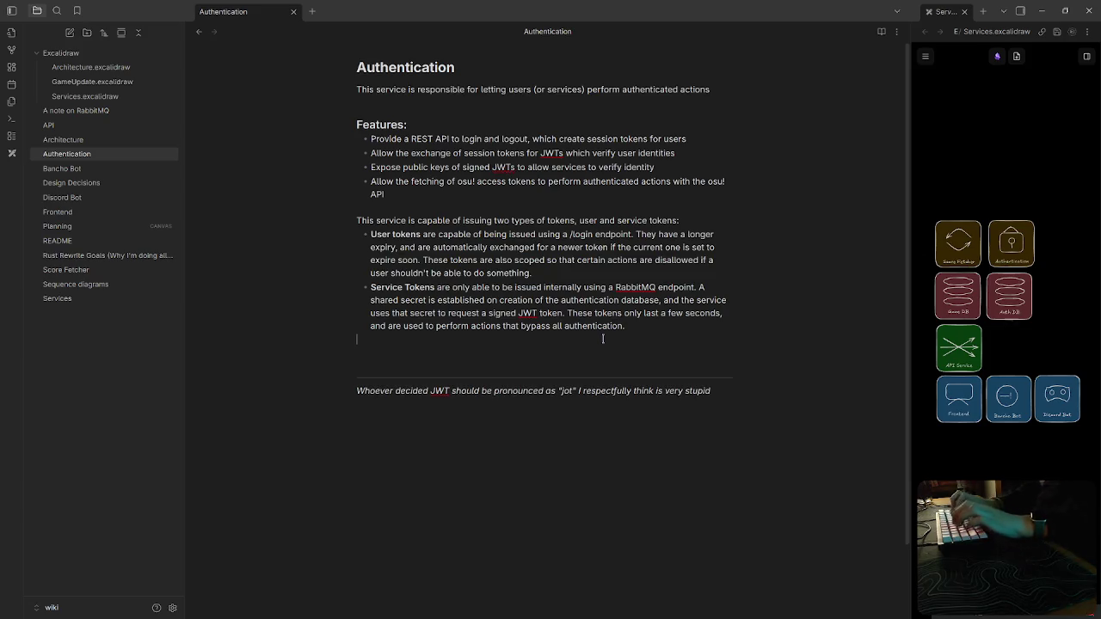
text(..)
Add a line below Service Tokens asking 'should I implement a scope system instead'
key(Return)
key(Return)
text(...)
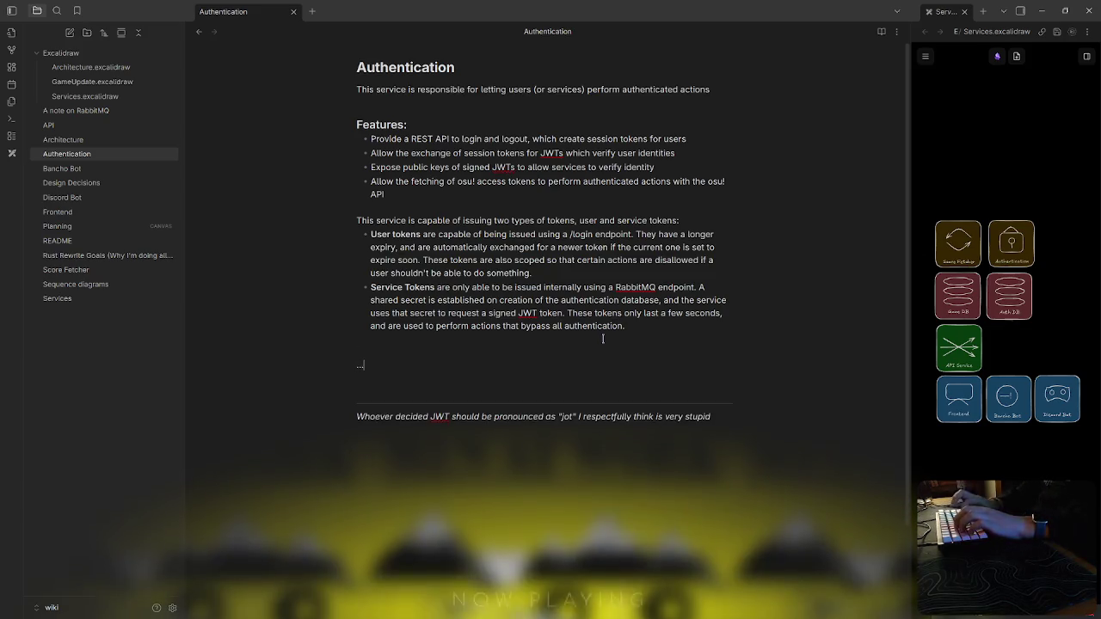
text(.olr.)
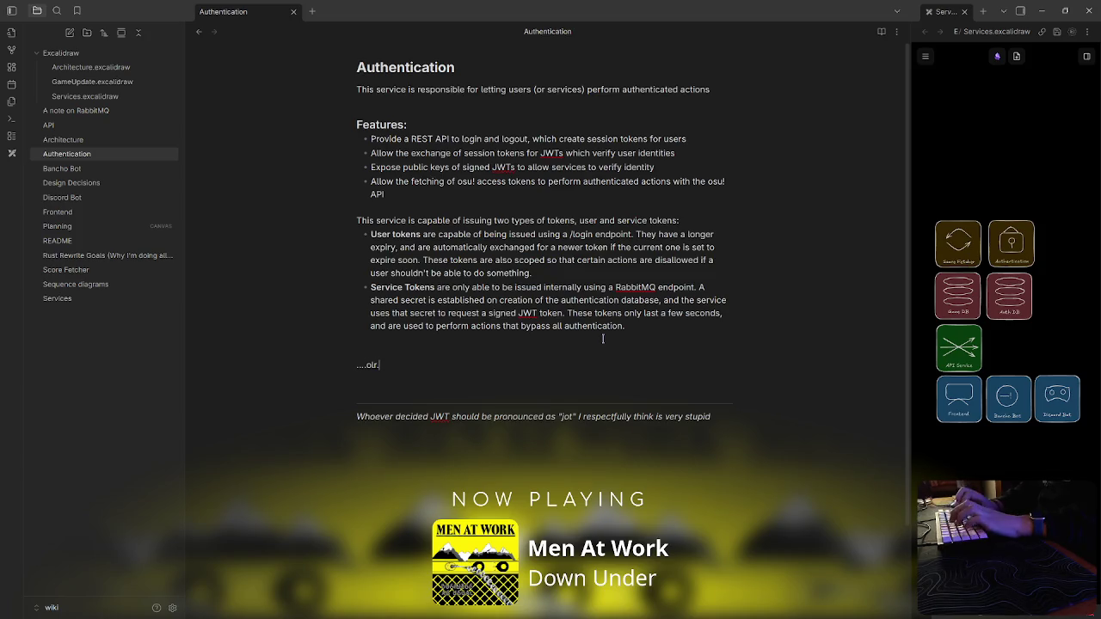
key(BackSpace)
key(BackSpace)
key(BackSpace)
text(r..)
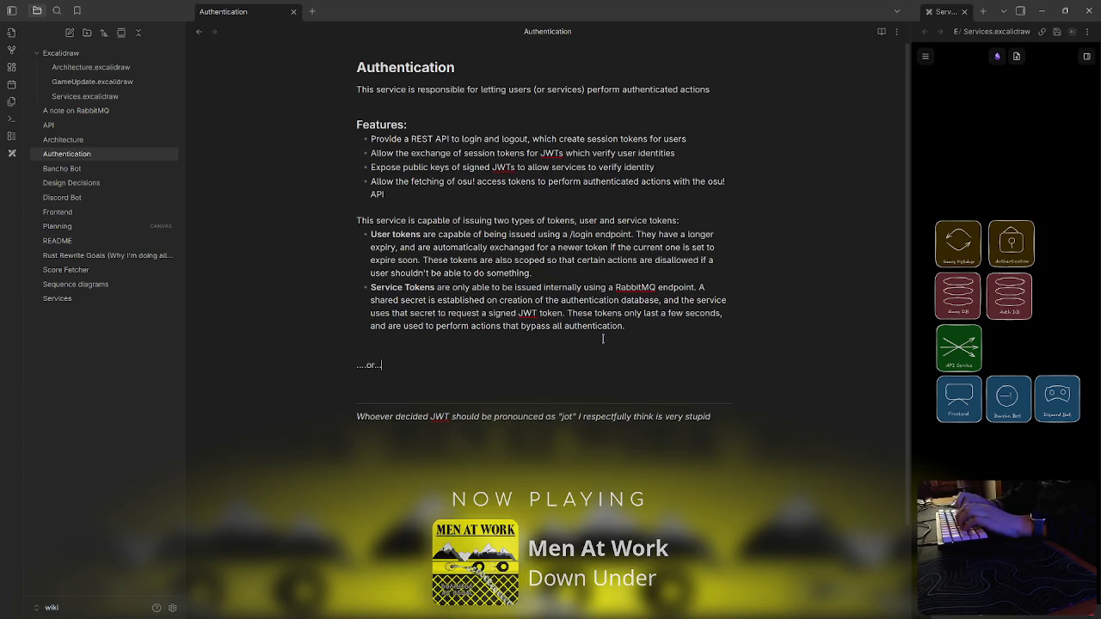
text(.. should I)
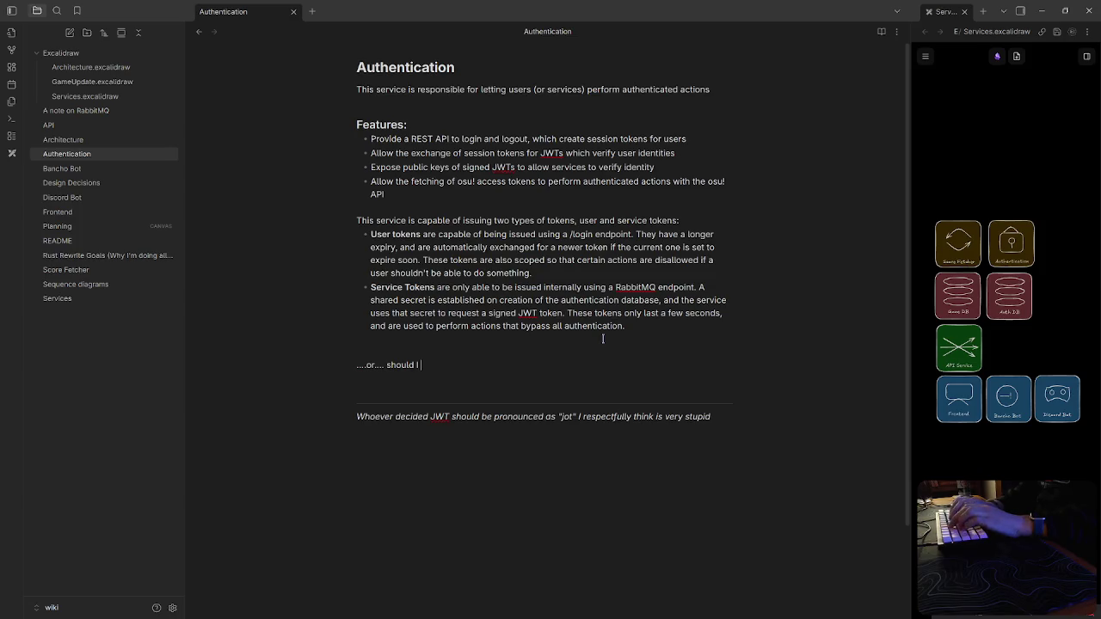
text( implement a scope system instead)
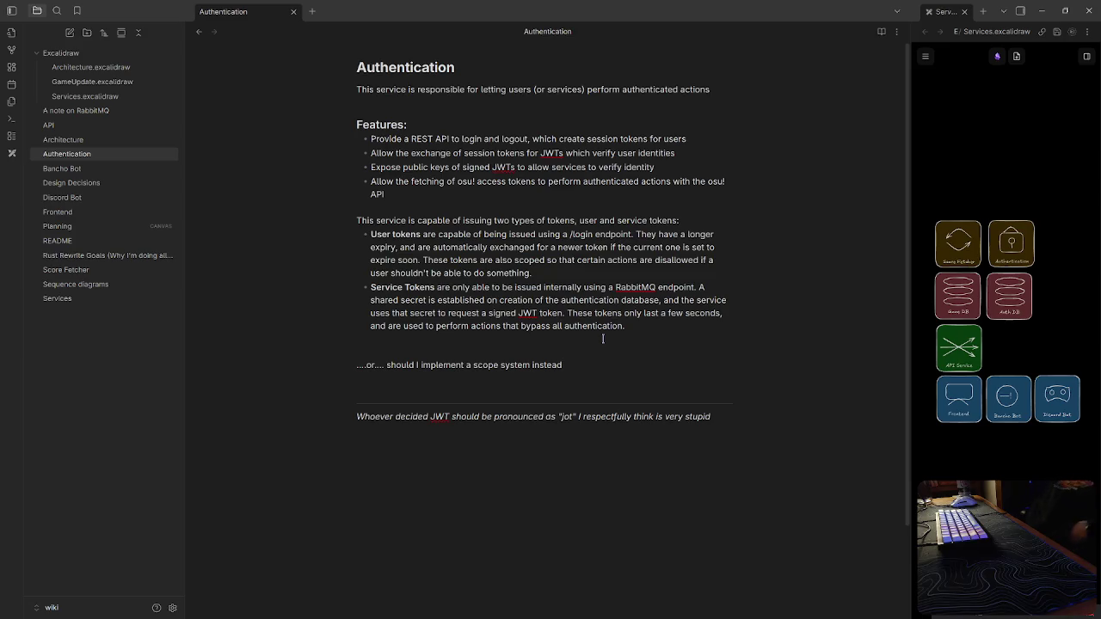
Add a follow-up line 'when I use this code for another service'
key(Return)
text(maybe for another)
key(ctrl+BackSpace)
key(ctrl+BackSpace)
text(when I use this code for another service)
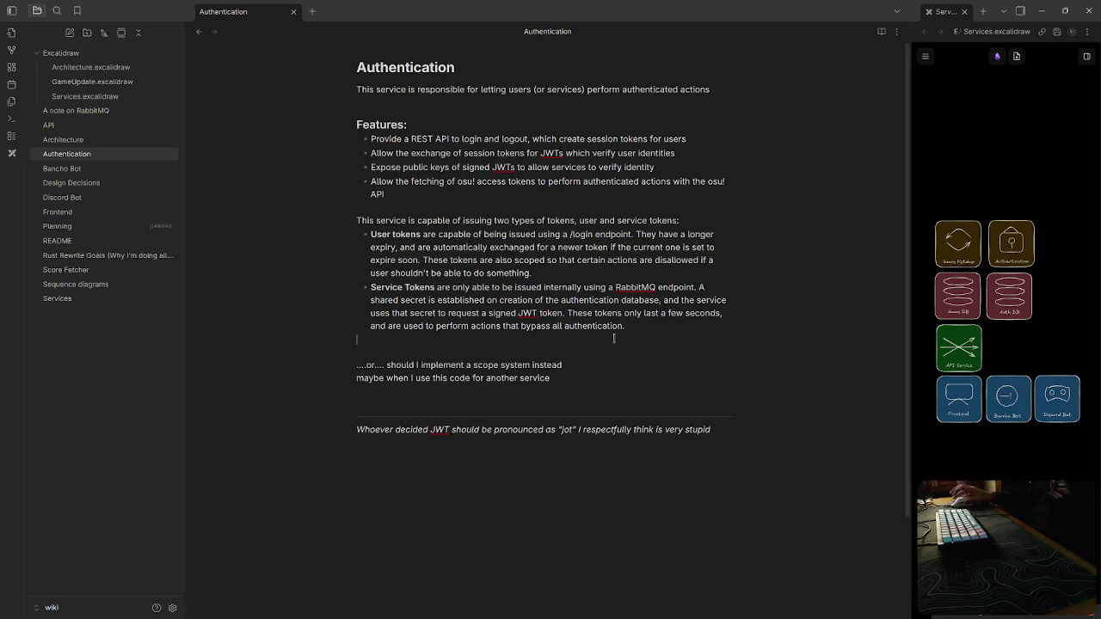
click(615, 336)
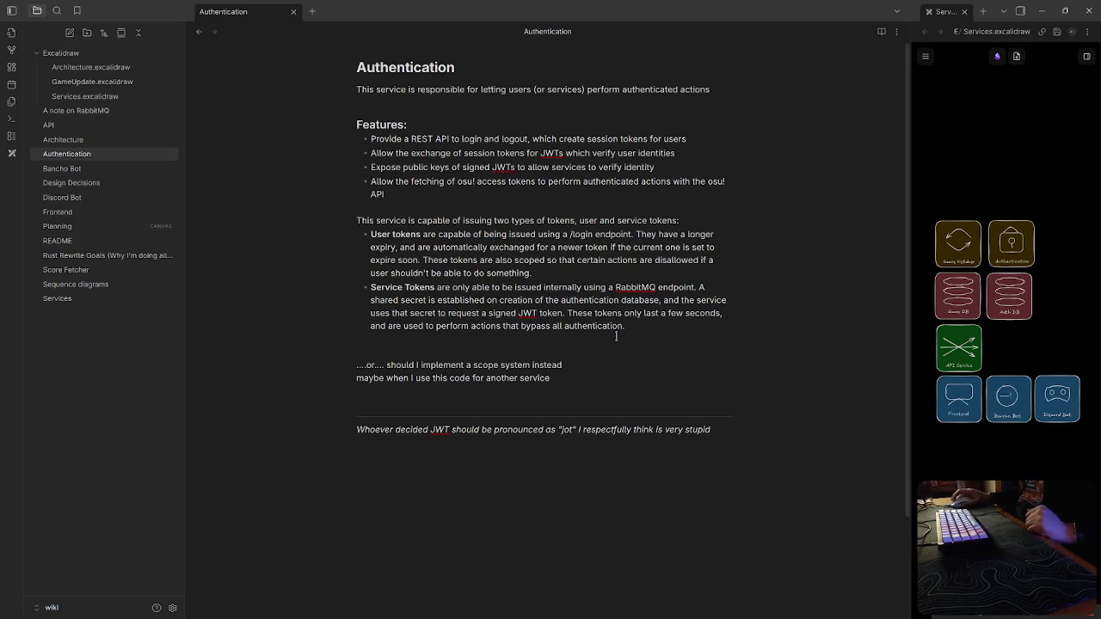
click(641, 348)
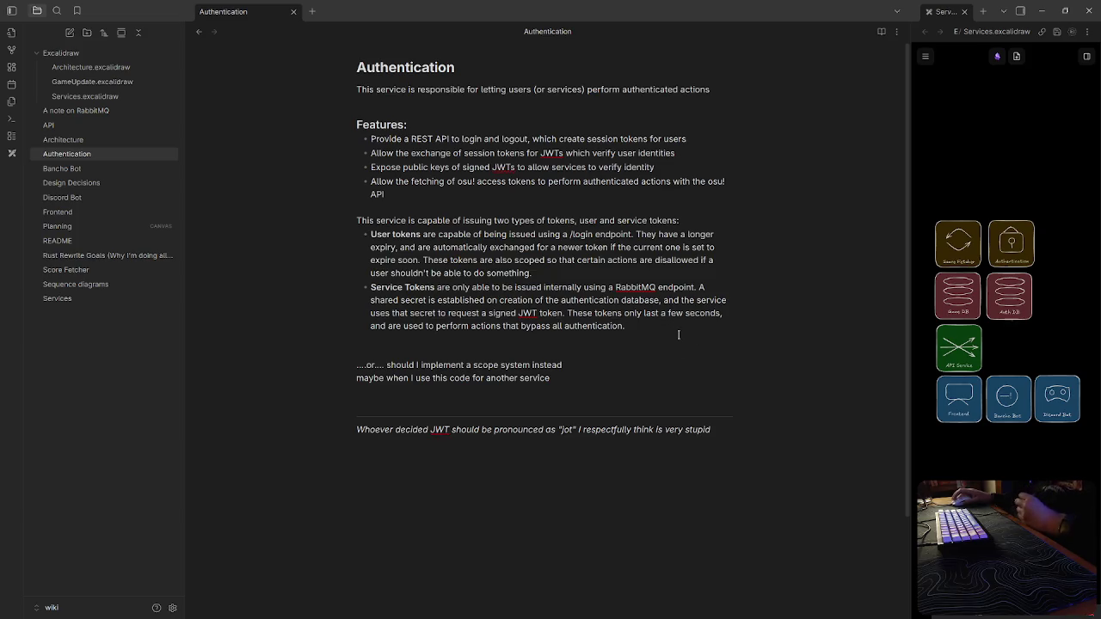
click(625, 330)
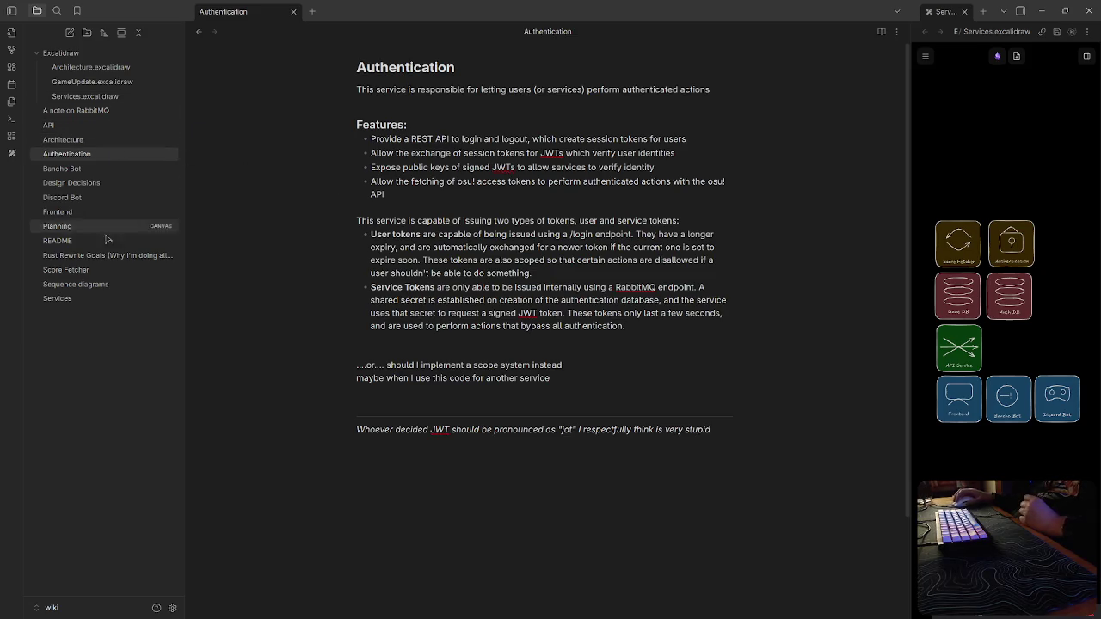
click(514, 235)
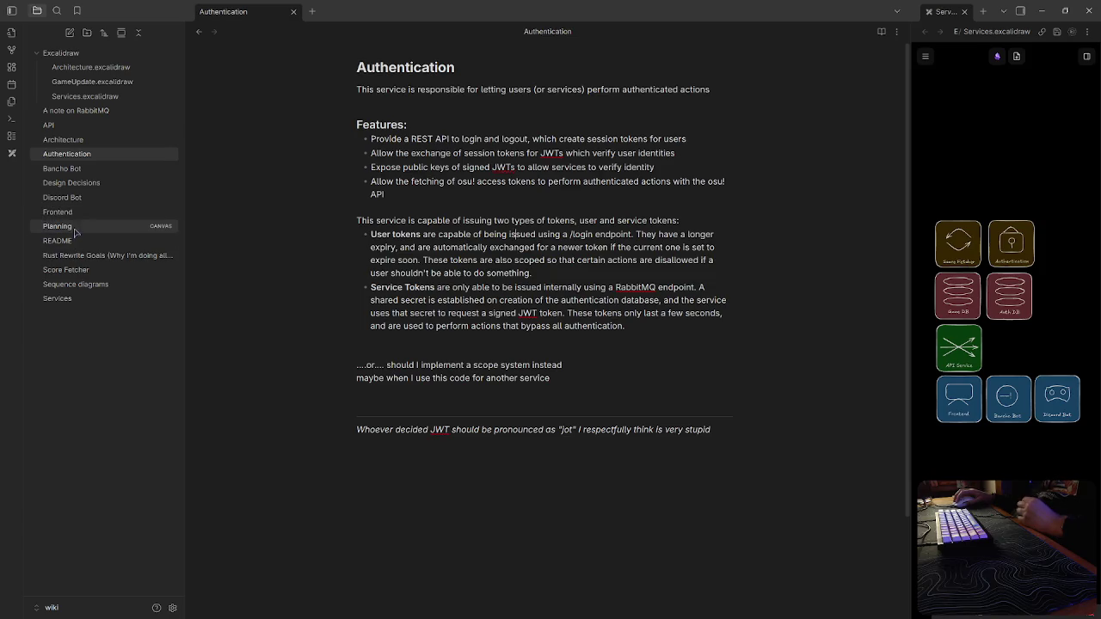
Open the Planning canvas and drag the Authentication card left out of the column
click(69, 225)
scroll(393, 289, up, 5)
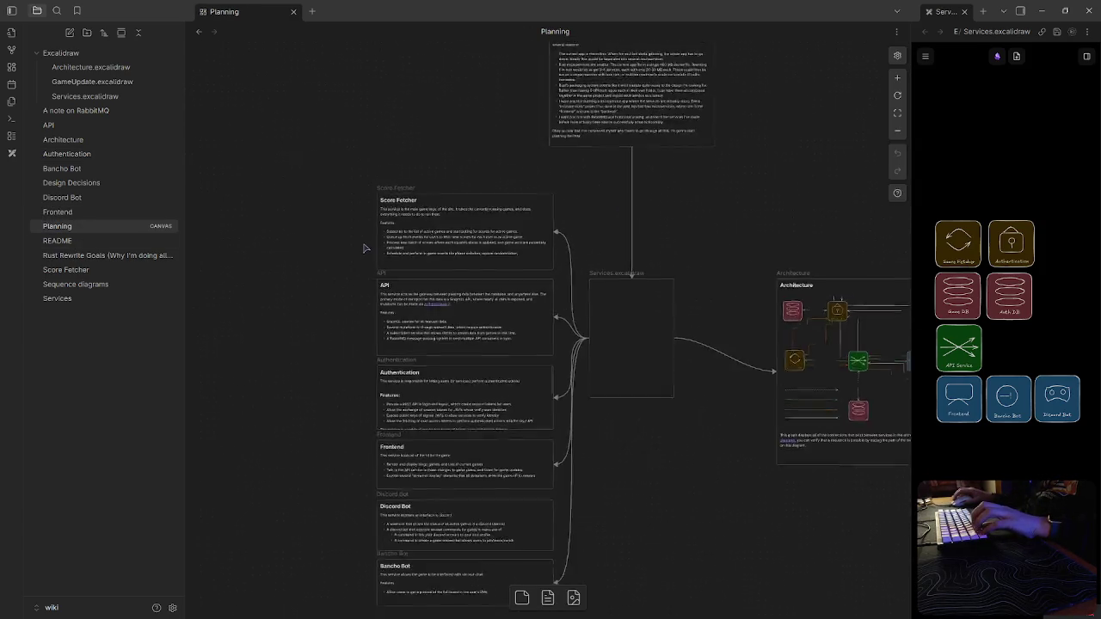
scroll(693, 437, down, 2)
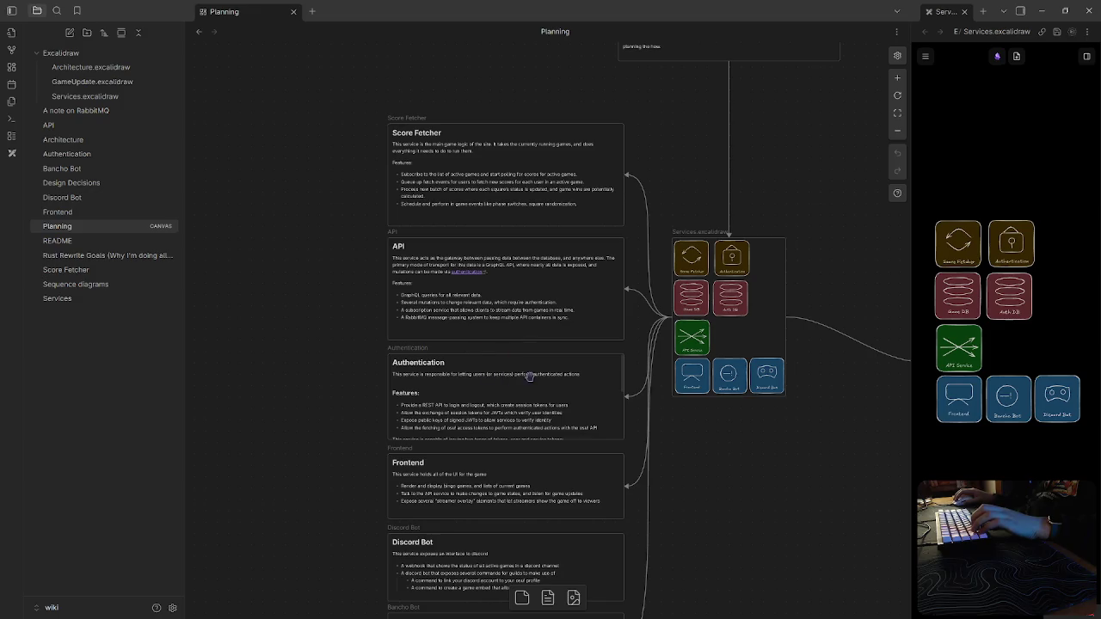
drag(528, 383, 279, 360)
Shift the Frontend, Discord Bot and Bancho Bot cards up, and enlarge the Authentication card
drag(483, 503, 484, 396)
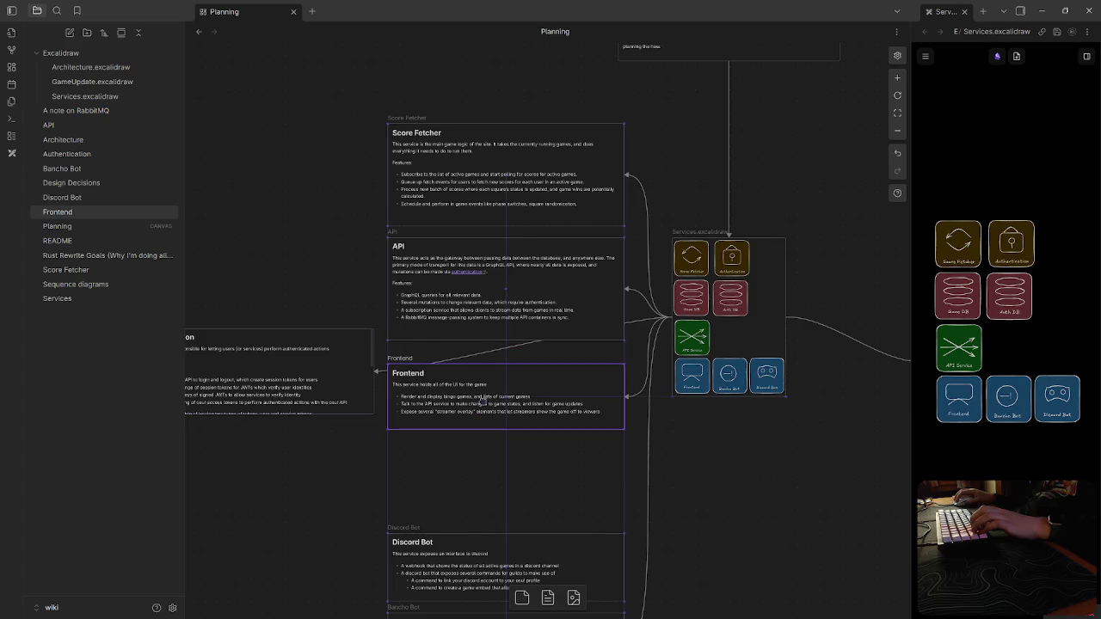
scroll(482, 401, up, 5)
scroll(578, 413, up, 4)
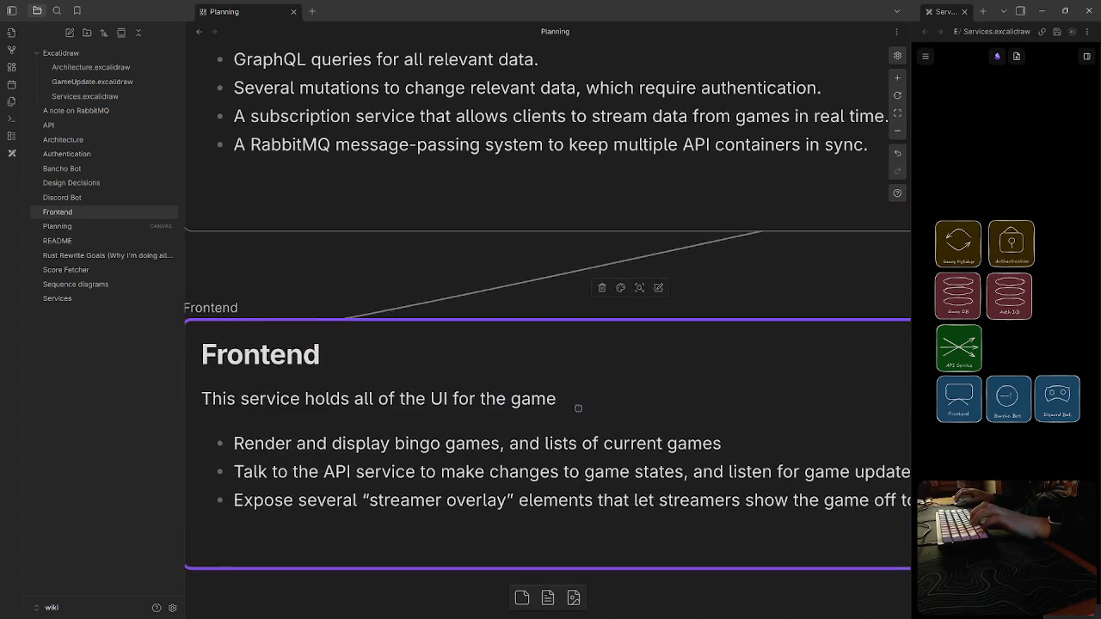
scroll(580, 405, down, 5)
scroll(584, 430, down, 2)
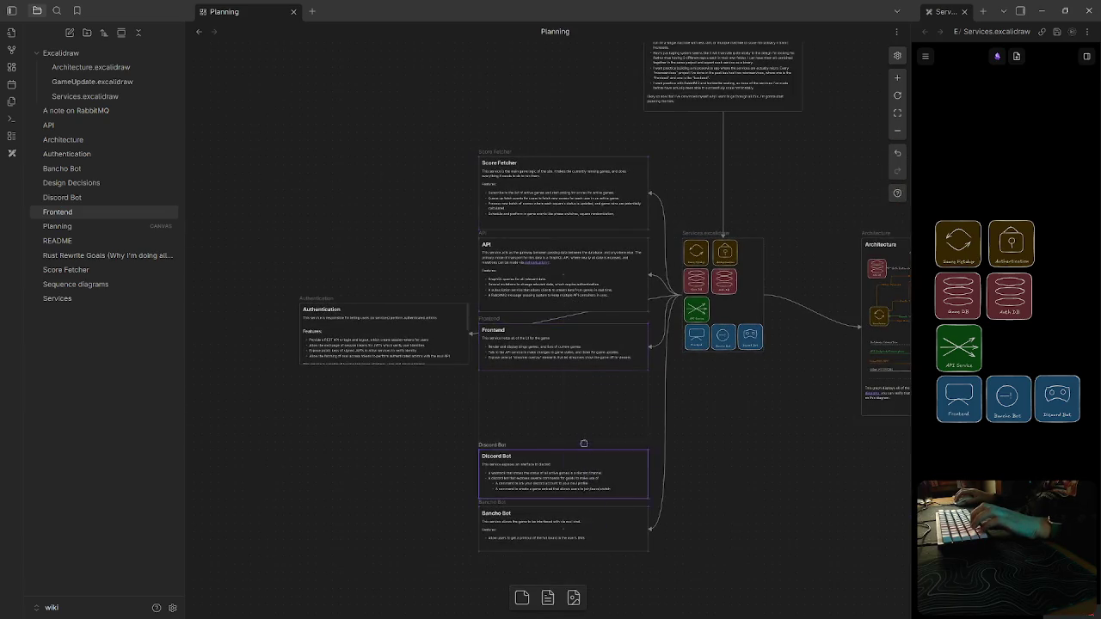
drag(584, 450, 584, 385)
drag(612, 510, 610, 452)
mouse_move(418, 340)
mouse_down()
mouse_move(418, 250)
mouse_move(433, 351)
mouse_up()
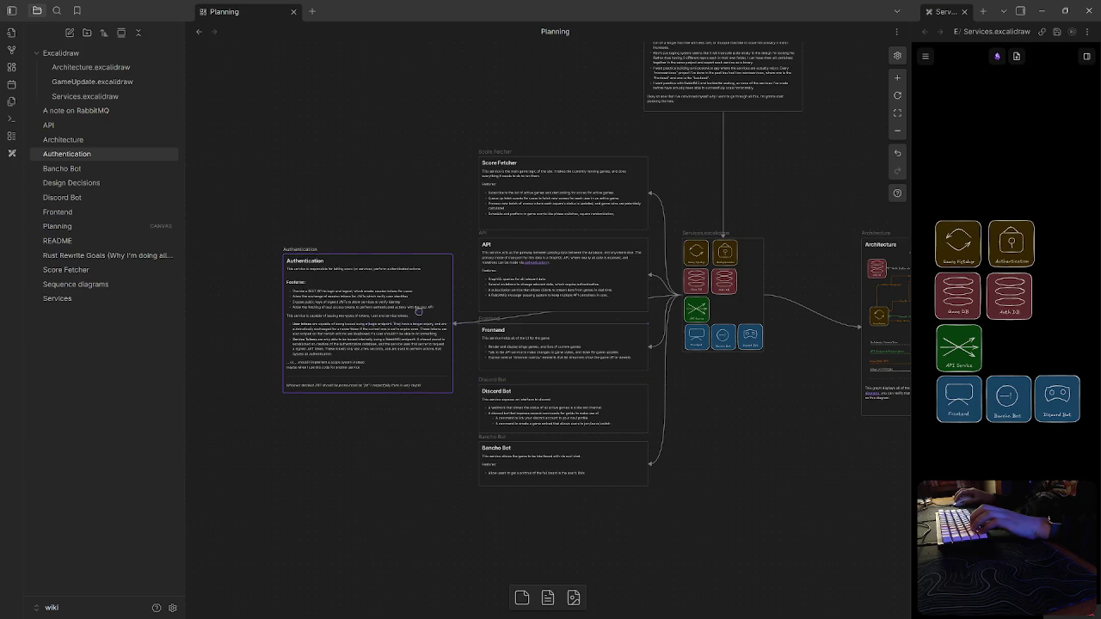
click(769, 474)
Pan across the canvas and open the Sequence diagrams note from the Architecture card
scroll(762, 483, right, 5)
scroll(761, 484, right, 2)
scroll(732, 496, right, 3)
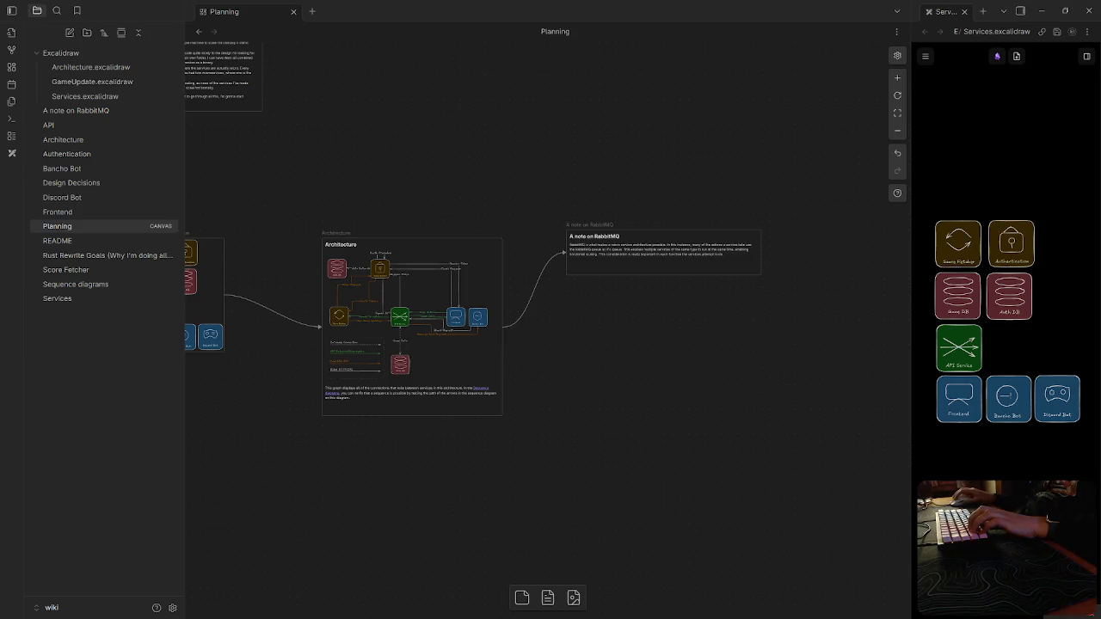
scroll(546, 369, up, 2)
scroll(525, 386, left, 2)
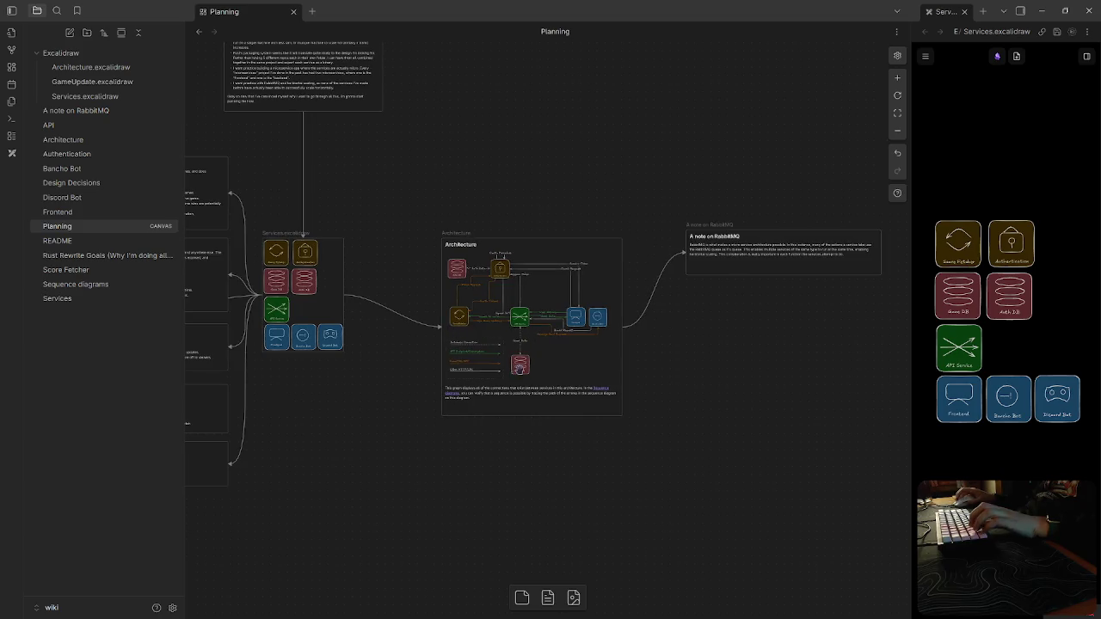
scroll(497, 340, up, 5)
scroll(497, 339, up, 1)
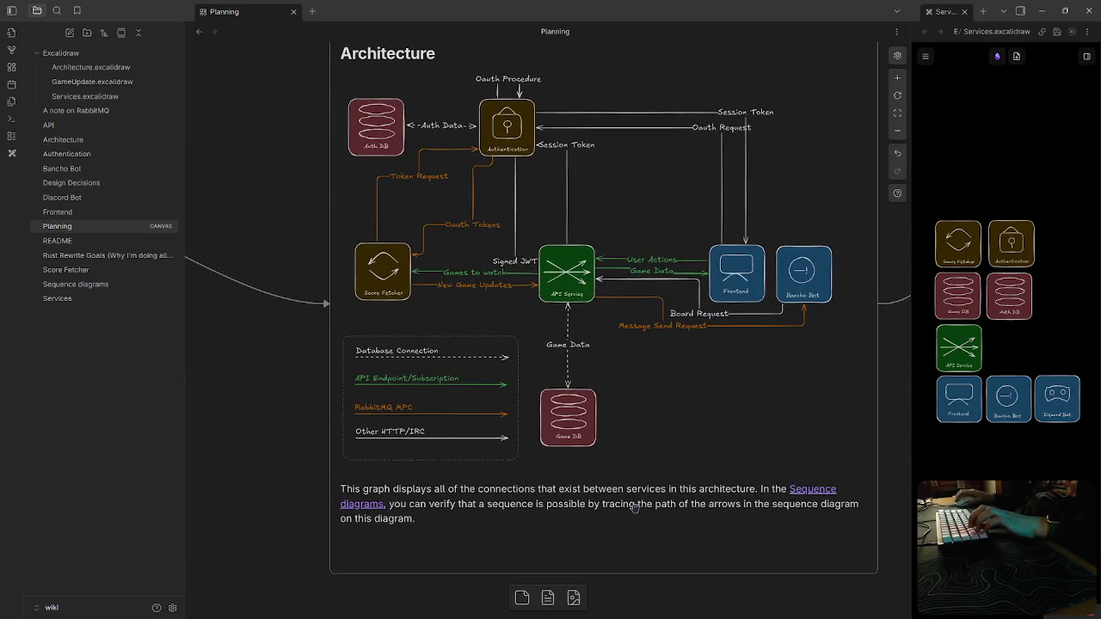
scroll(632, 507, right, 2)
scroll(641, 473, up, 2)
scroll(655, 414, down, 4)
scroll(655, 414, up, 3)
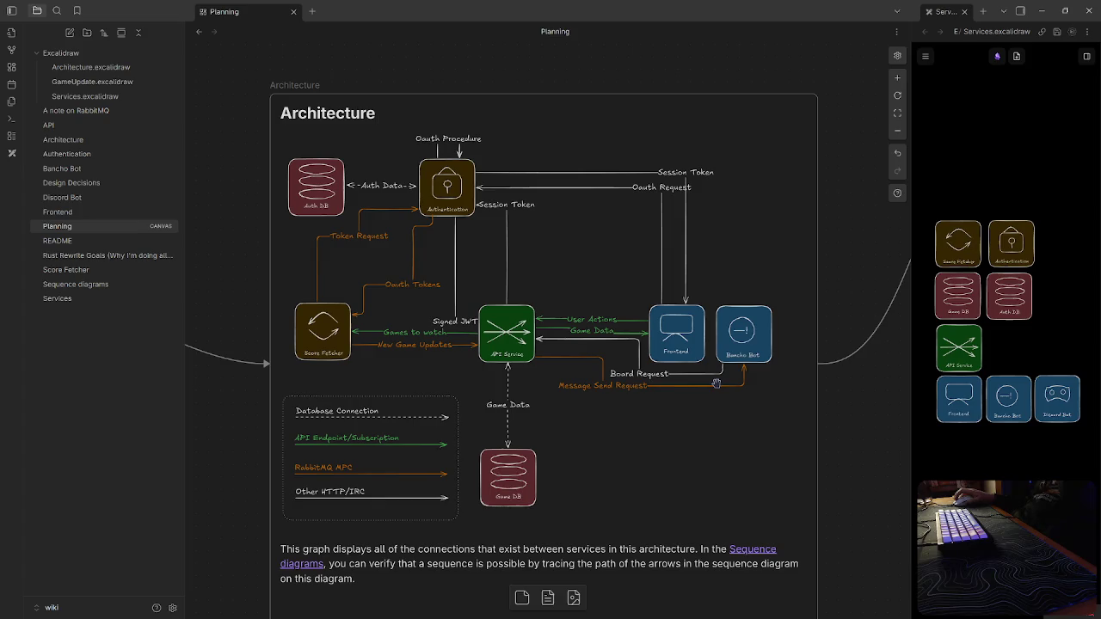
click(748, 550)
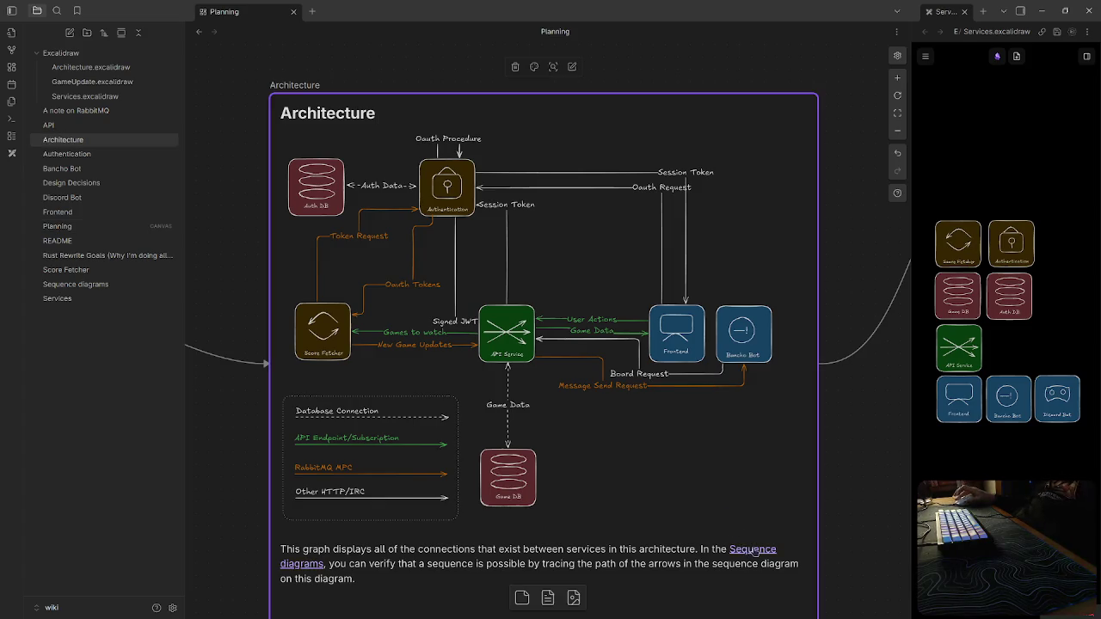
click(755, 553)
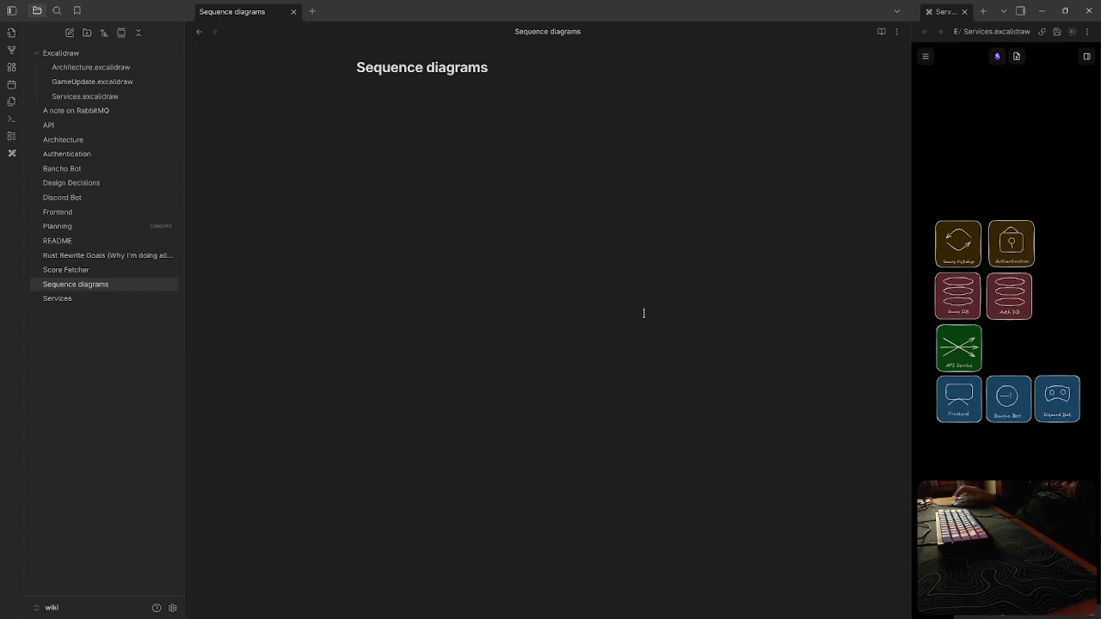
Add a Game Update Sequence link and open that note
text(- [[Game)
text(pdate)
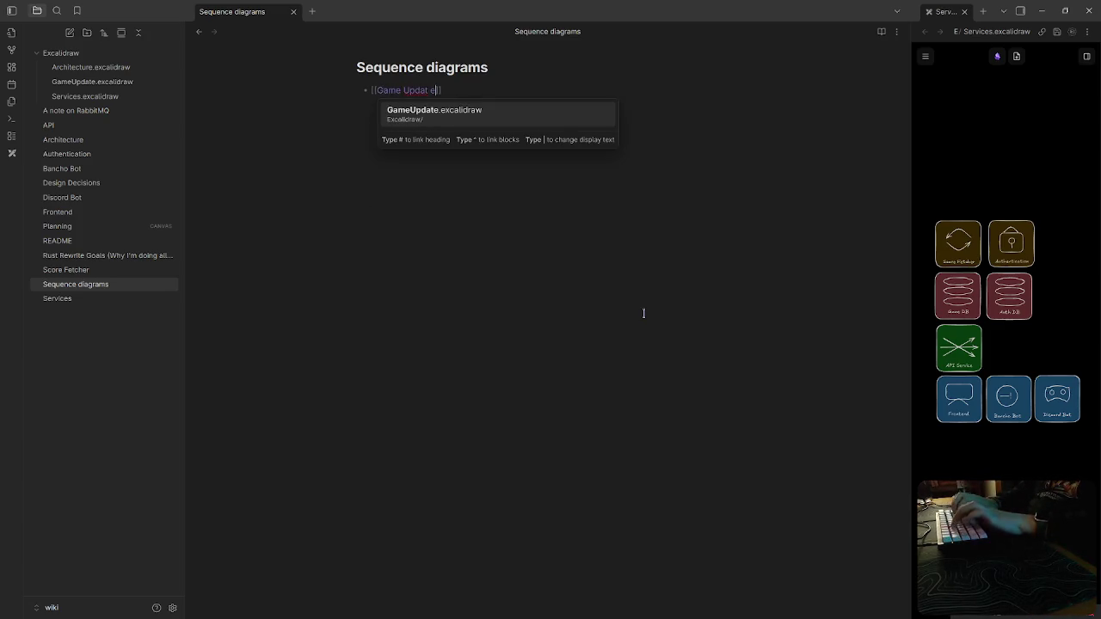
text(Sequen)
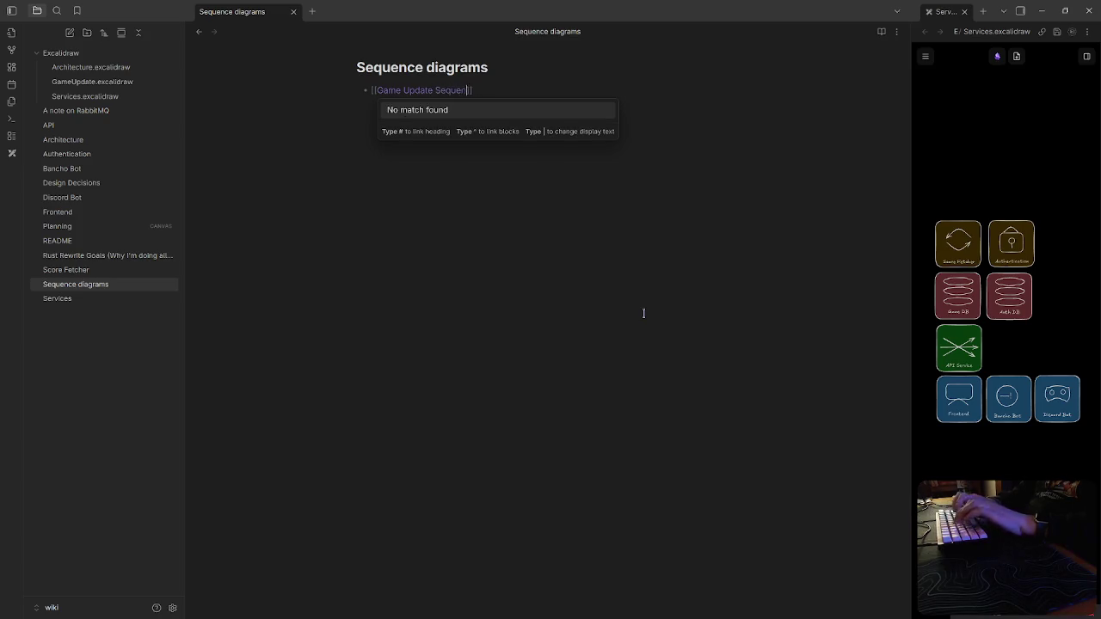
key(Escape)
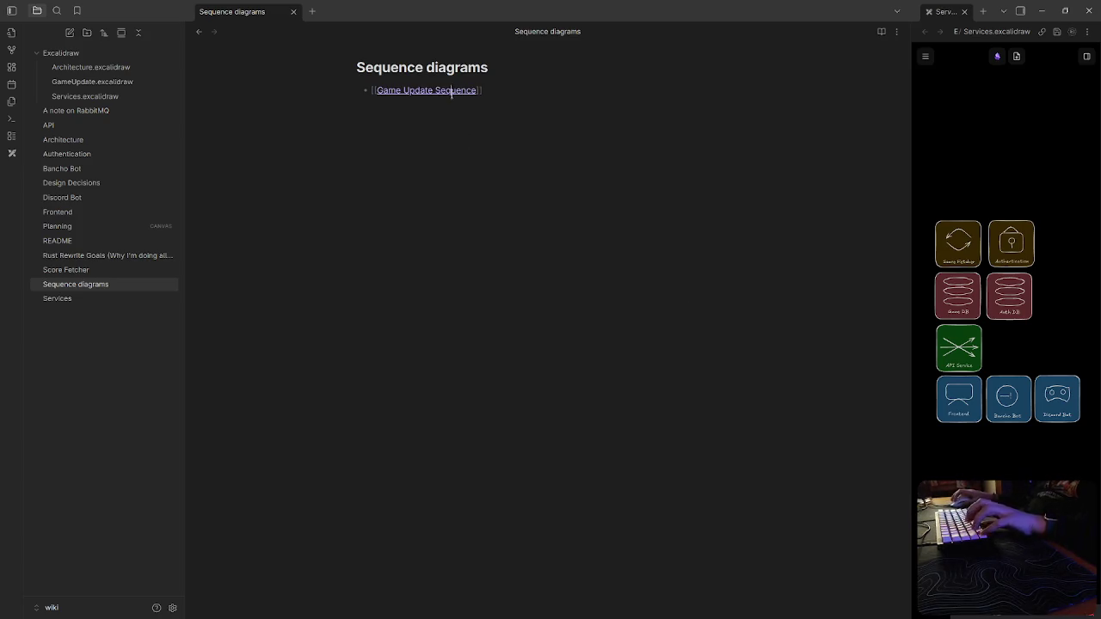
ctrl+click(451, 92)
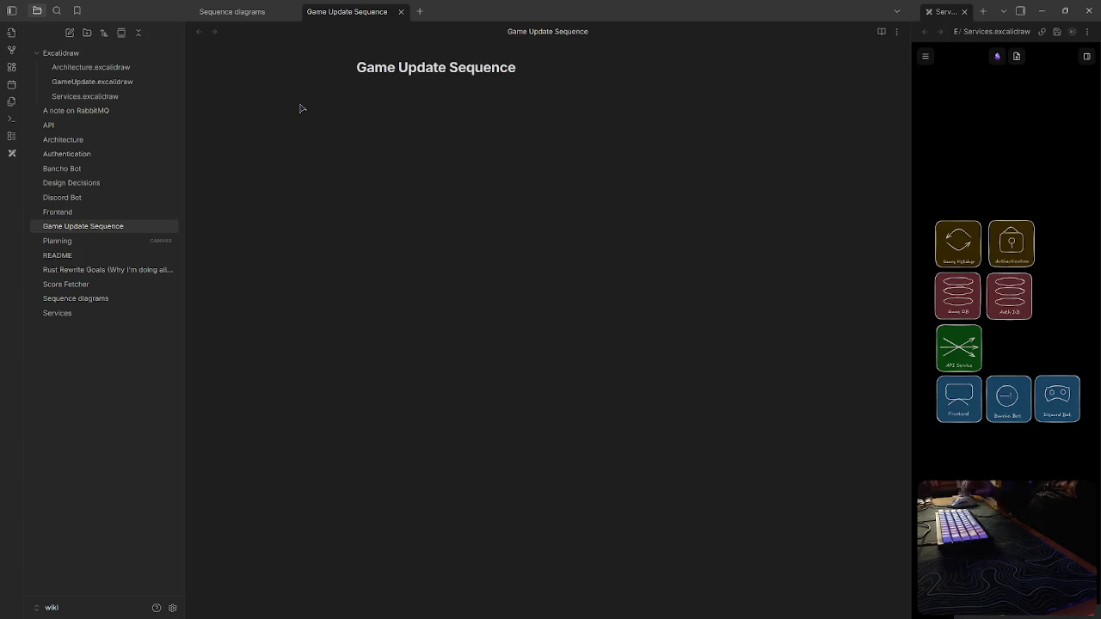
Insert a link to GameUpdate.excalidraw in the Game Update Sequence note
text([[)
key(BackSpace)
key(BackSpace)
key(BackSpace)
text([[Ga)
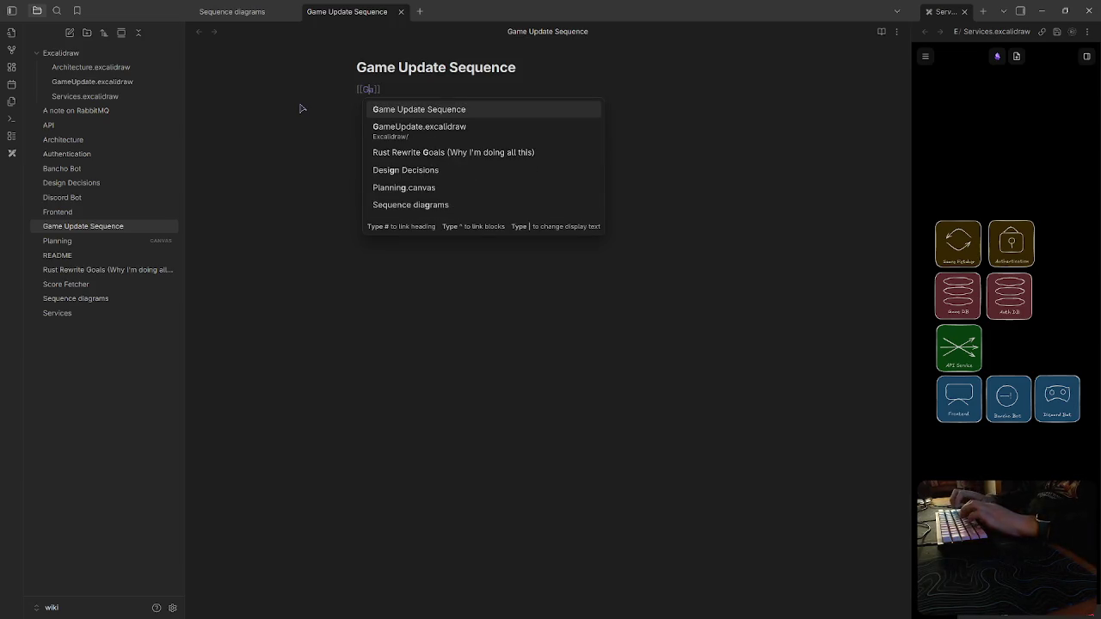
key(Down)
key(Return)
Turn the link into an embed at 100% width so the diagram renders
click(358, 89)
text(!)
click(465, 90)
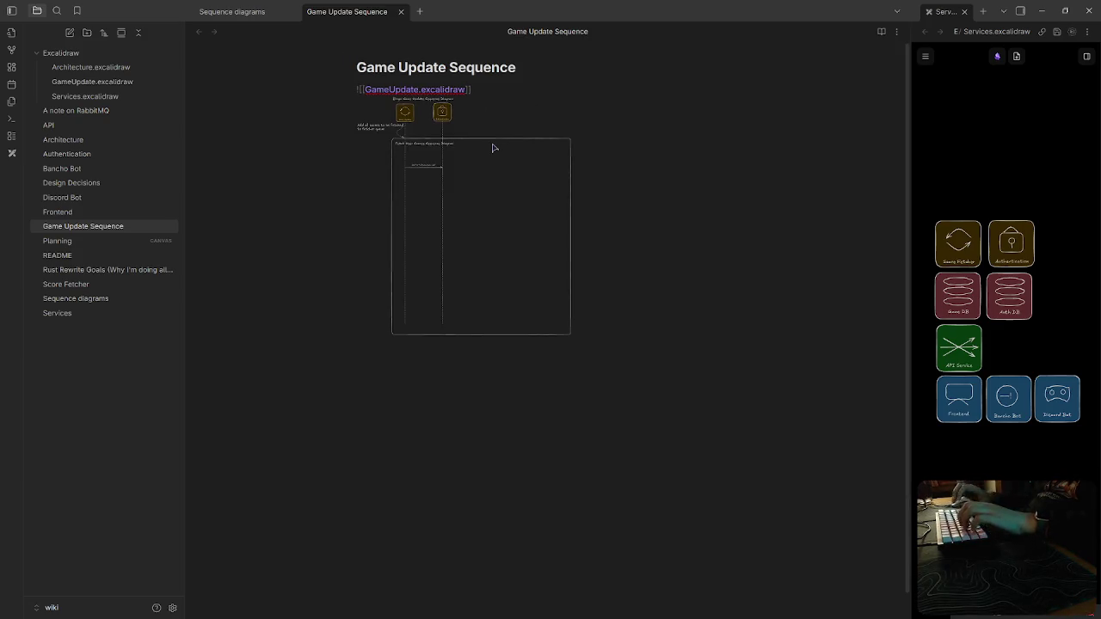
text(|6)
text(00)
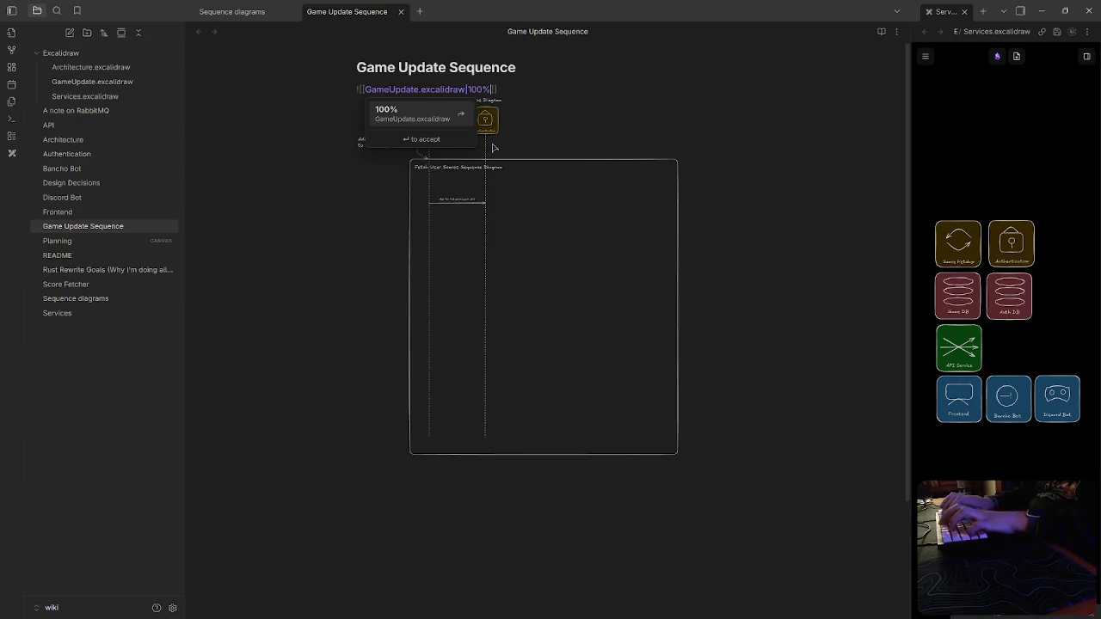
key(Escape)
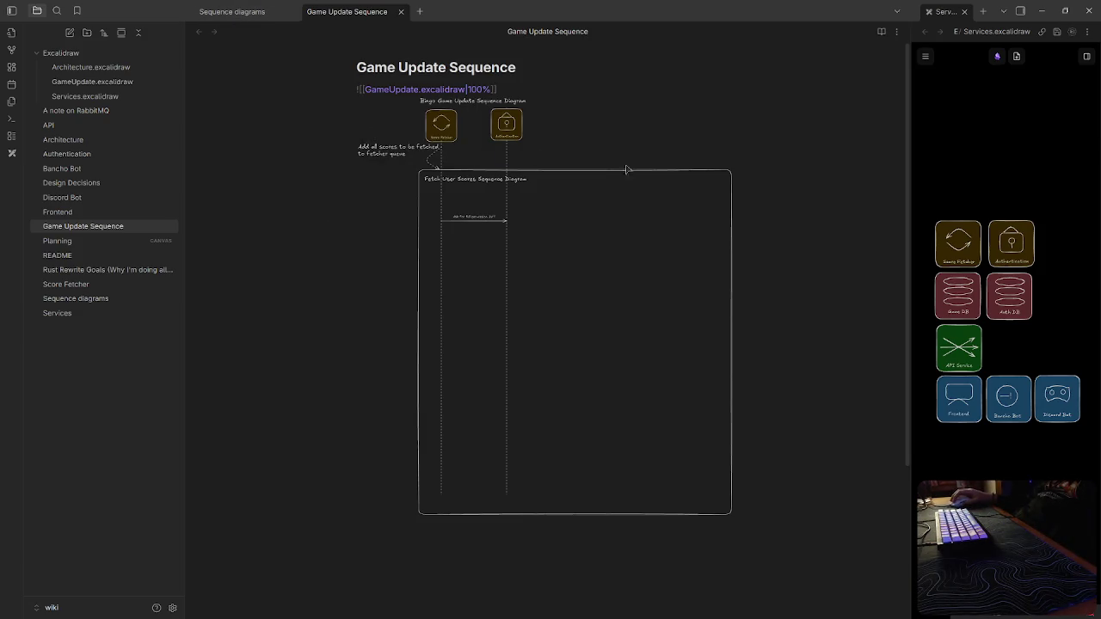
scroll(560, 310, down, 3)
scroll(602, 292, up, 3)
key(Return)
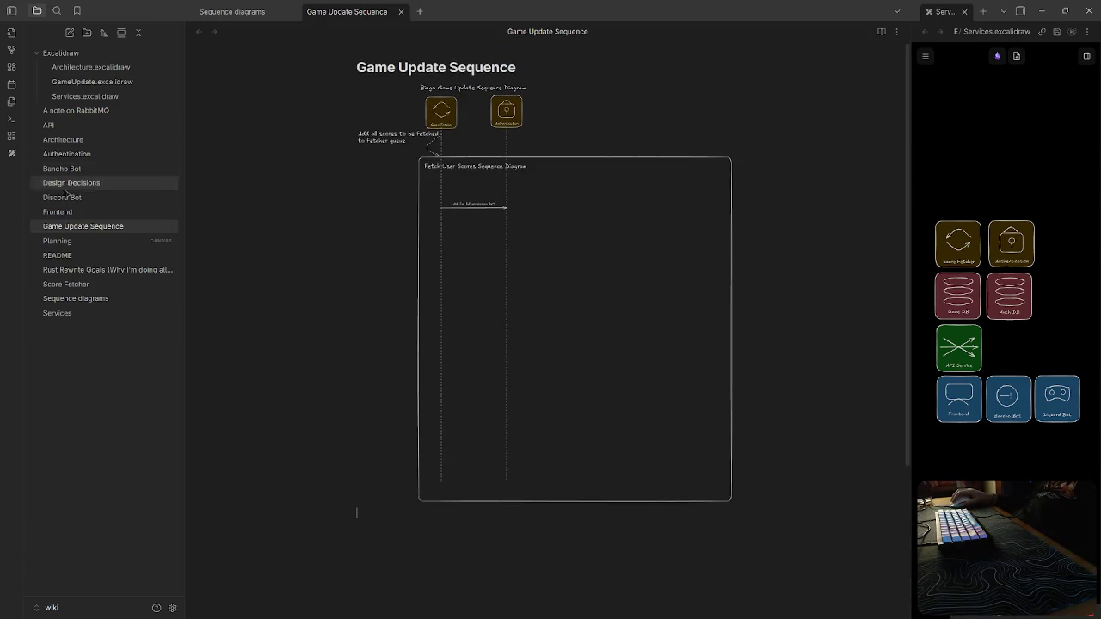
Change the Architecture note's embed width from 800 to 100%, then open the Services note
click(73, 142)
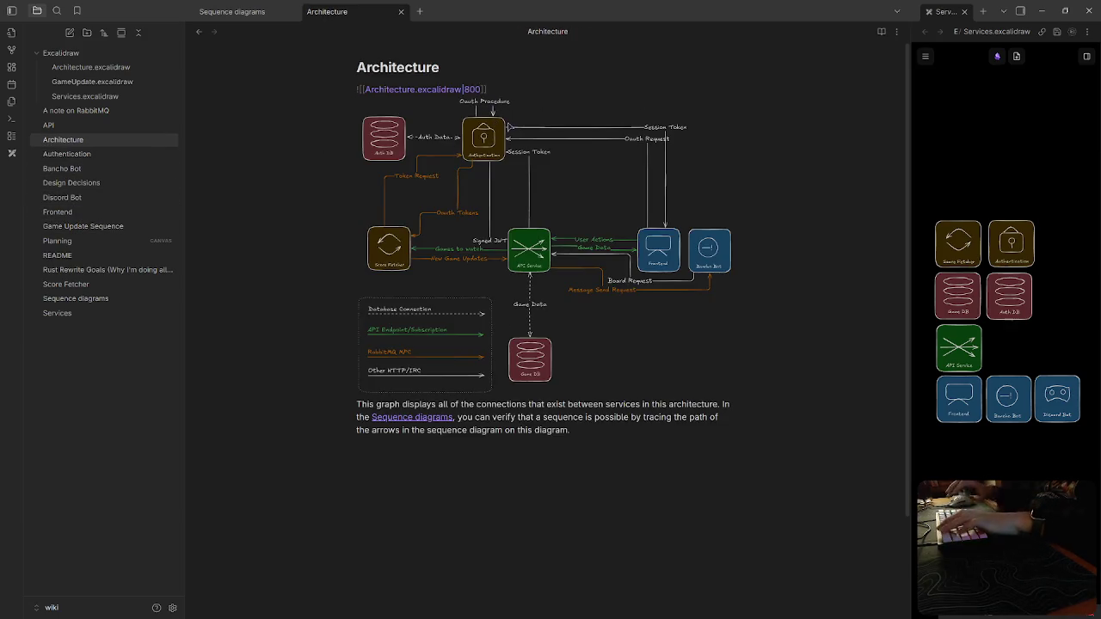
key(BackSpace)
key(BackSpace)
key(BackSpace)
text(100%)
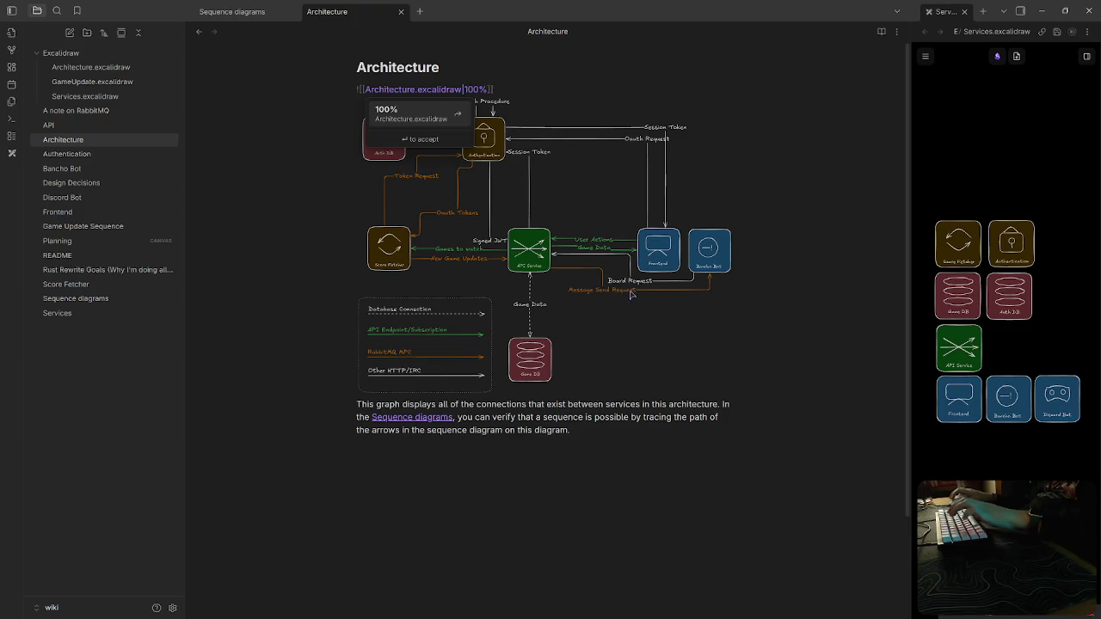
key(Escape)
click(592, 417)
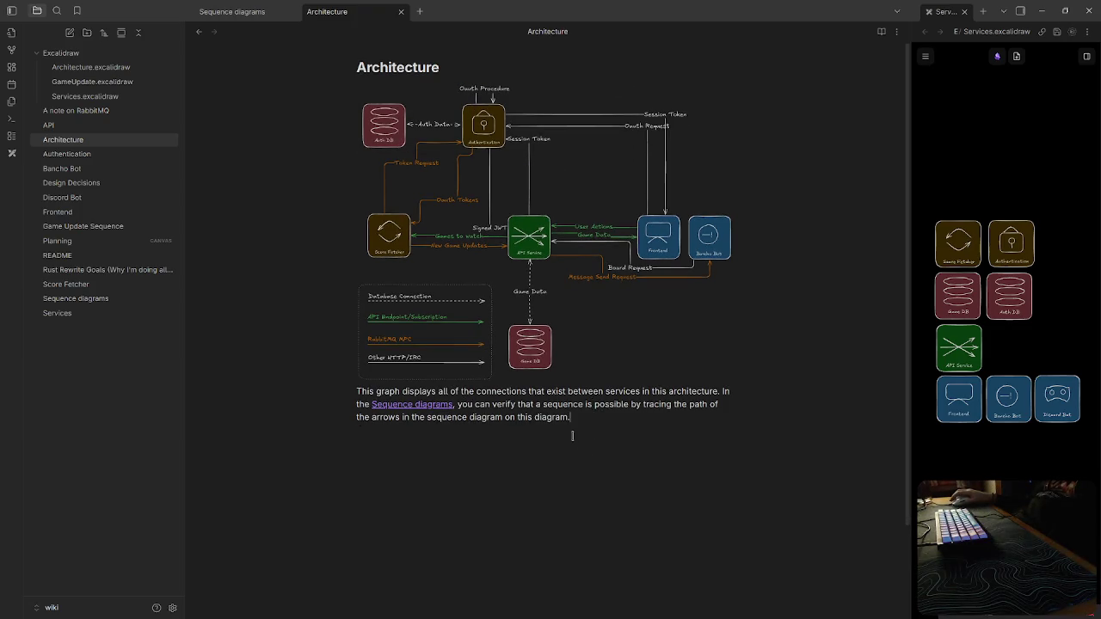
click(250, 12)
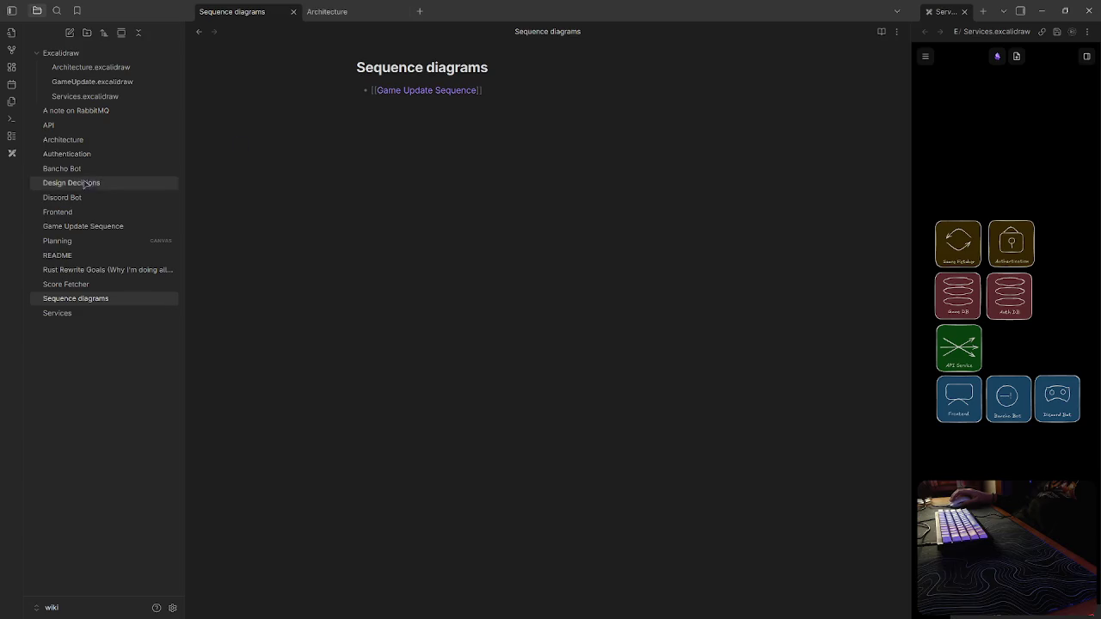
click(60, 313)
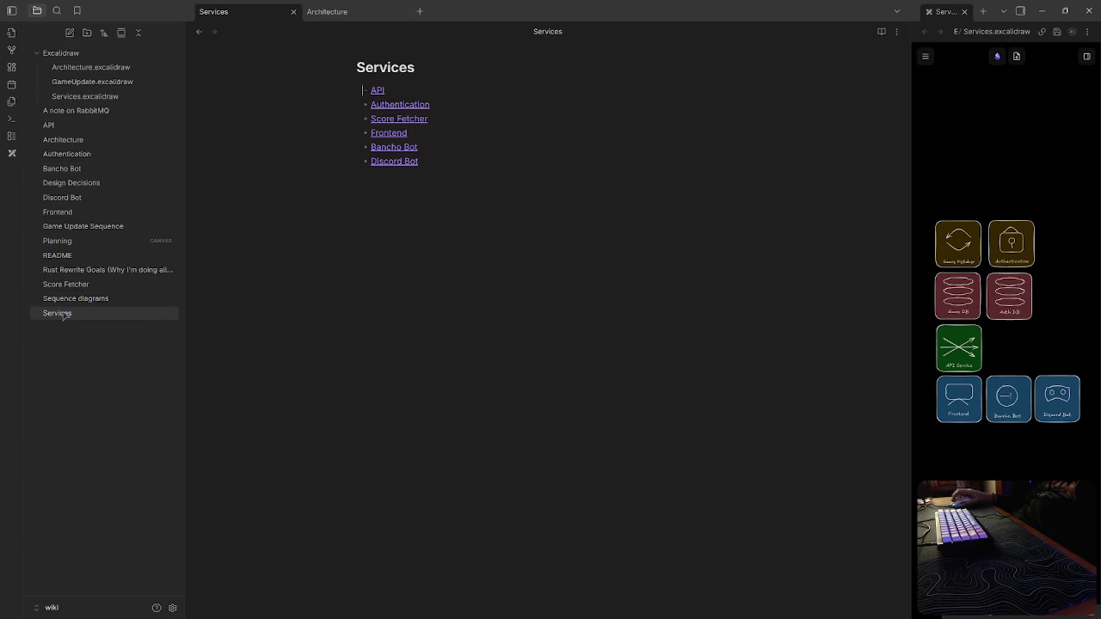
Zoom and pan the Planning canvas over RabbitMQ and Services, then open GameUpdate.excalidraw
click(60, 241)
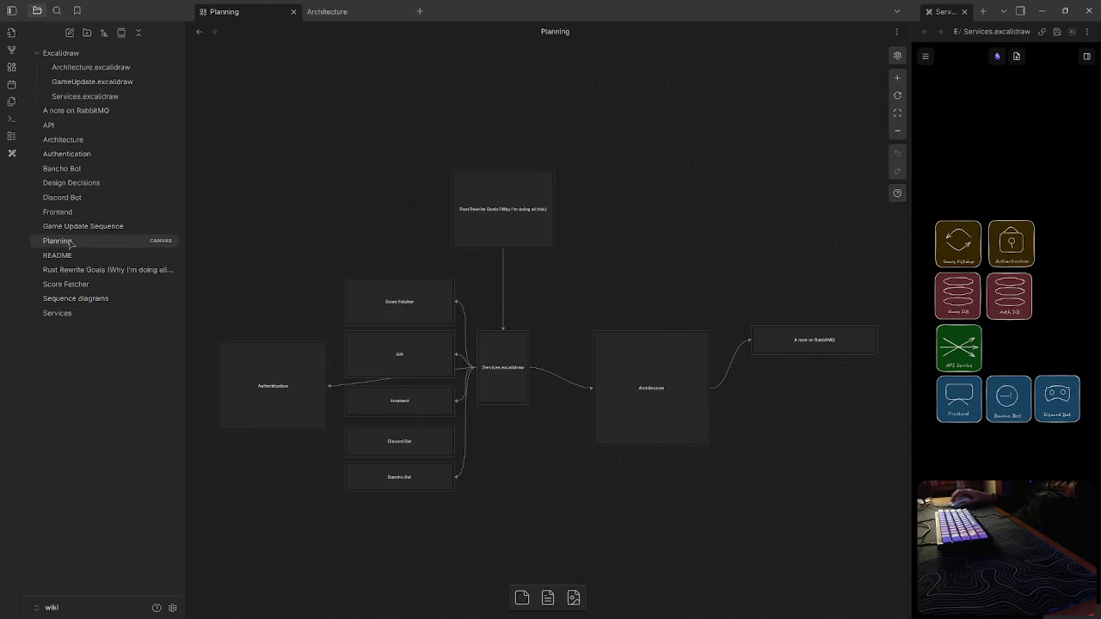
scroll(644, 426, up, 2)
scroll(641, 422, up, 3)
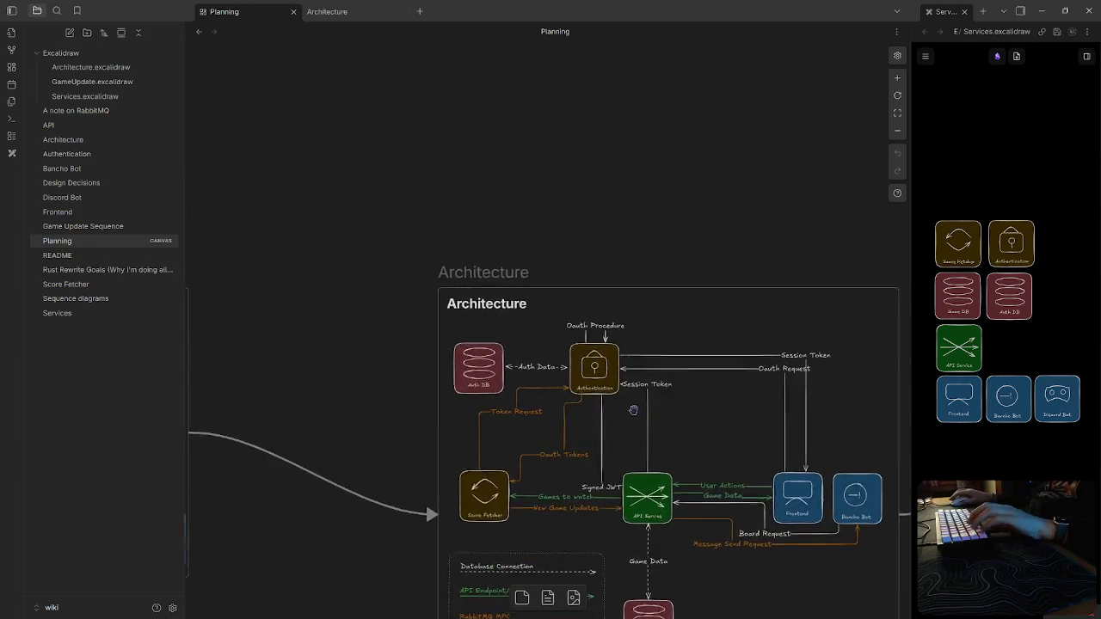
scroll(635, 413, up, 2)
scroll(634, 344, down, 2)
scroll(636, 241, down, 2)
scroll(637, 146, down, 1)
mouse_move(637, 130)
mouse_down()
mouse_move(481, 128)
mouse_move(412, 96)
mouse_up()
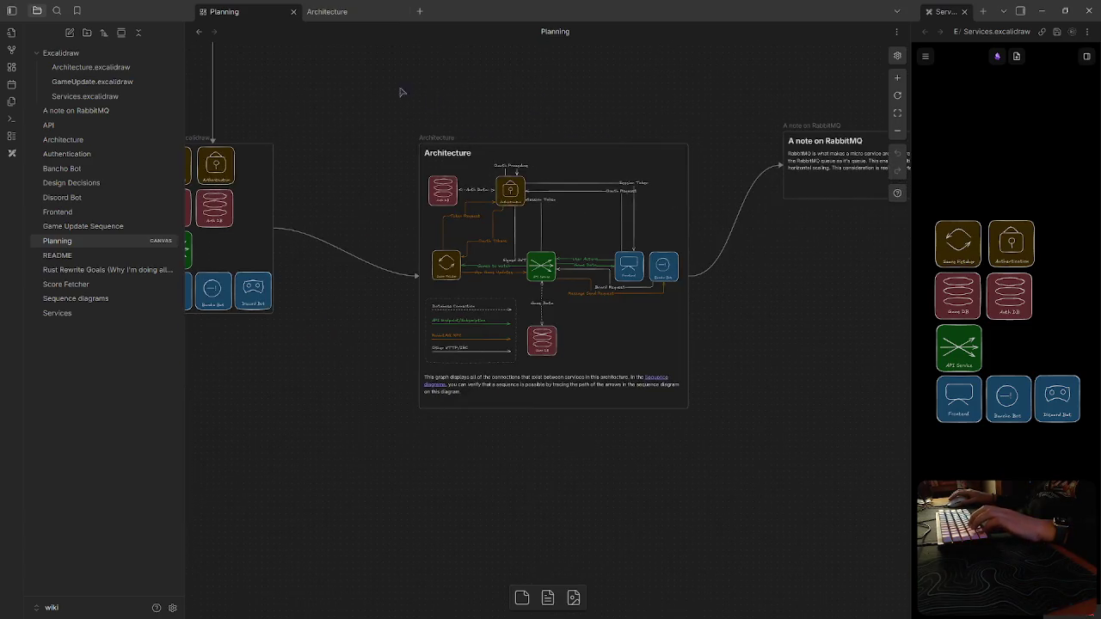
mouse_move(337, 446)
mouse_down()
mouse_move(579, 491)
mouse_move(529, 456)
mouse_up()
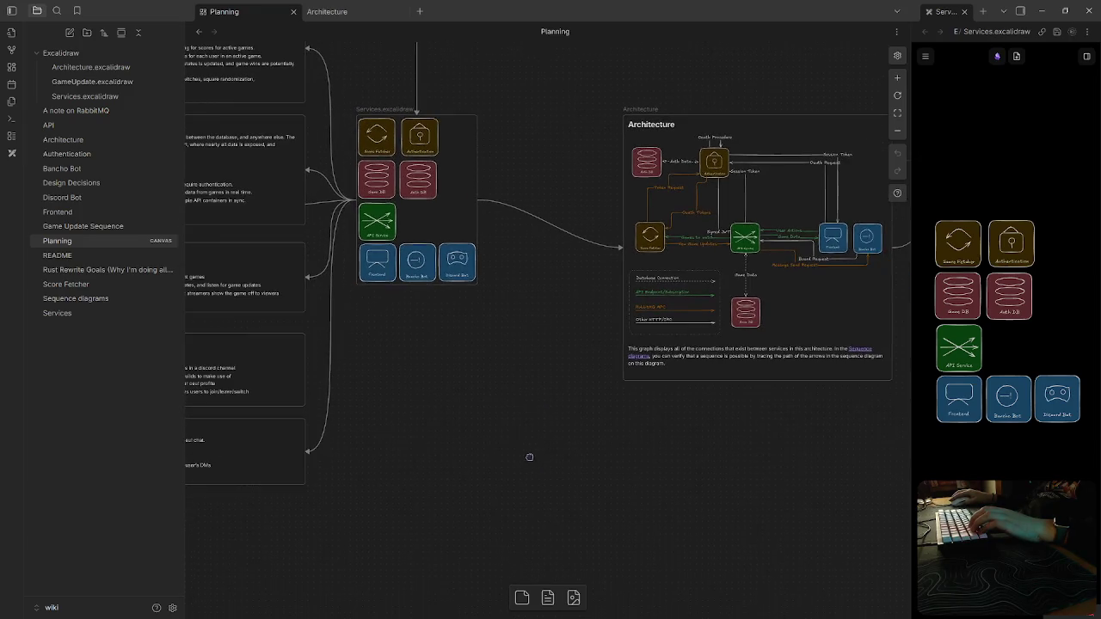
click(82, 83)
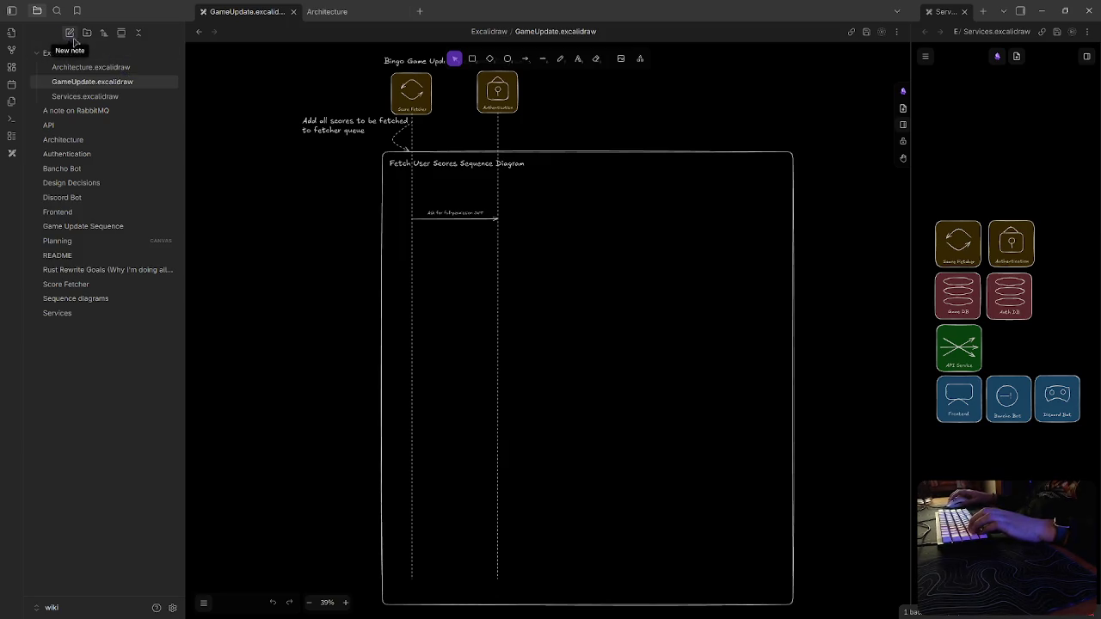
Create a new Excalidraw drawing with dark theme and a black canvas background
click(11, 153)
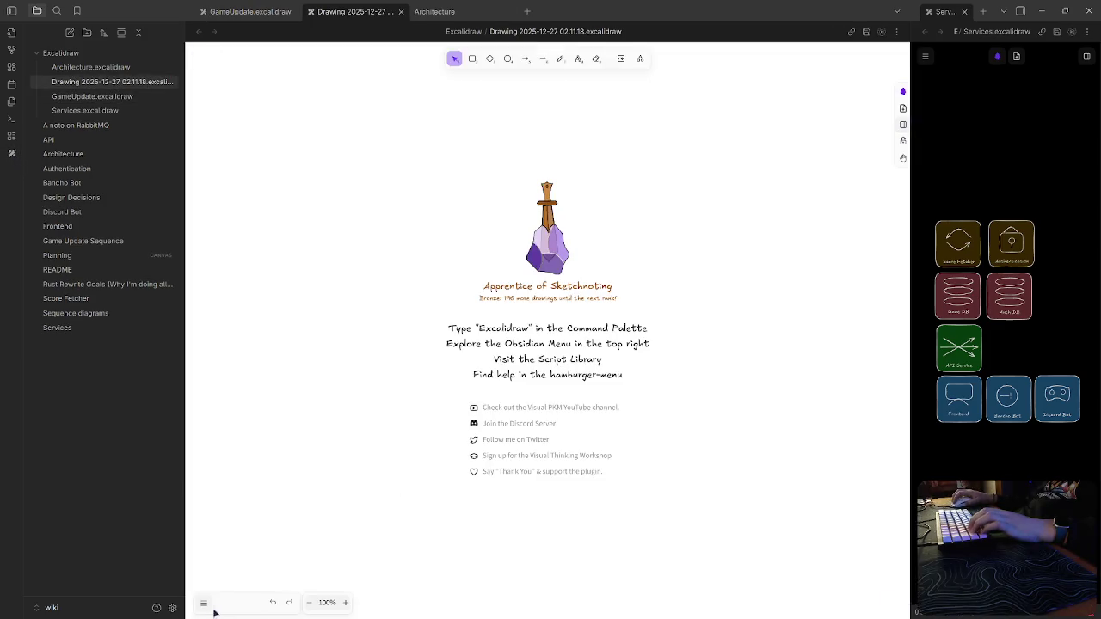
click(203, 602)
click(274, 411)
click(283, 390)
click(325, 397)
click(345, 276)
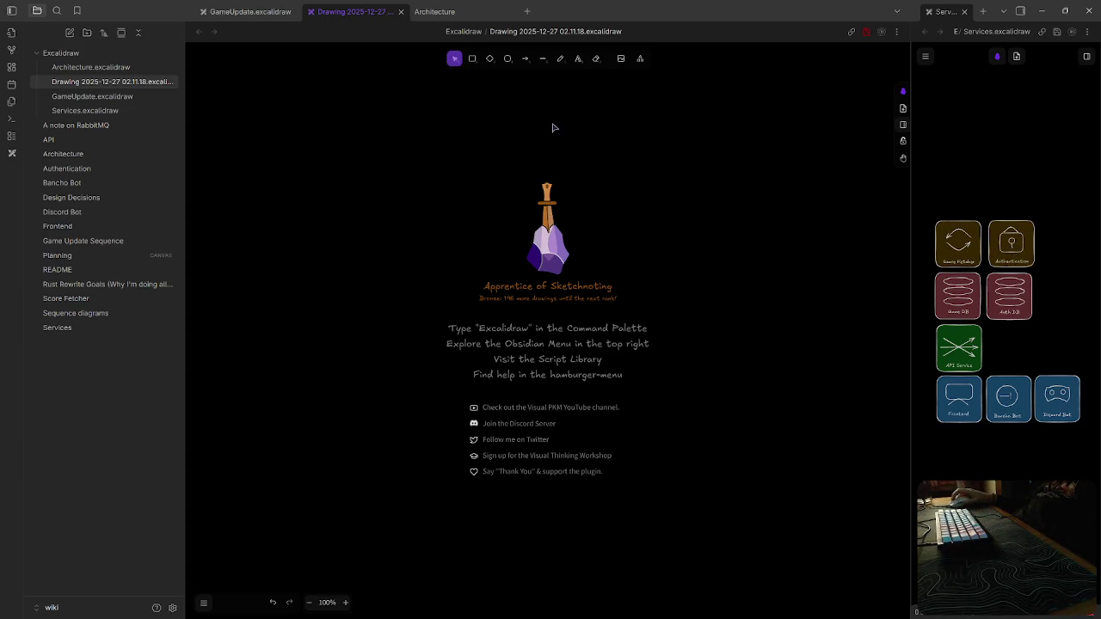
Rename the new drawing to ServiceAuthentication
right_click(127, 79)
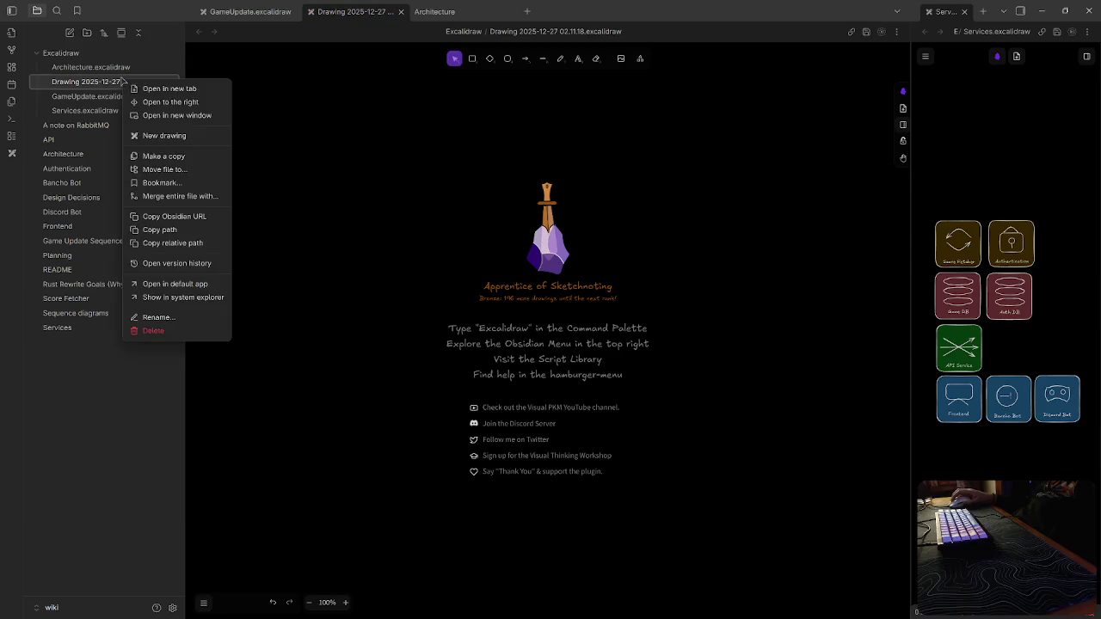
click(157, 317)
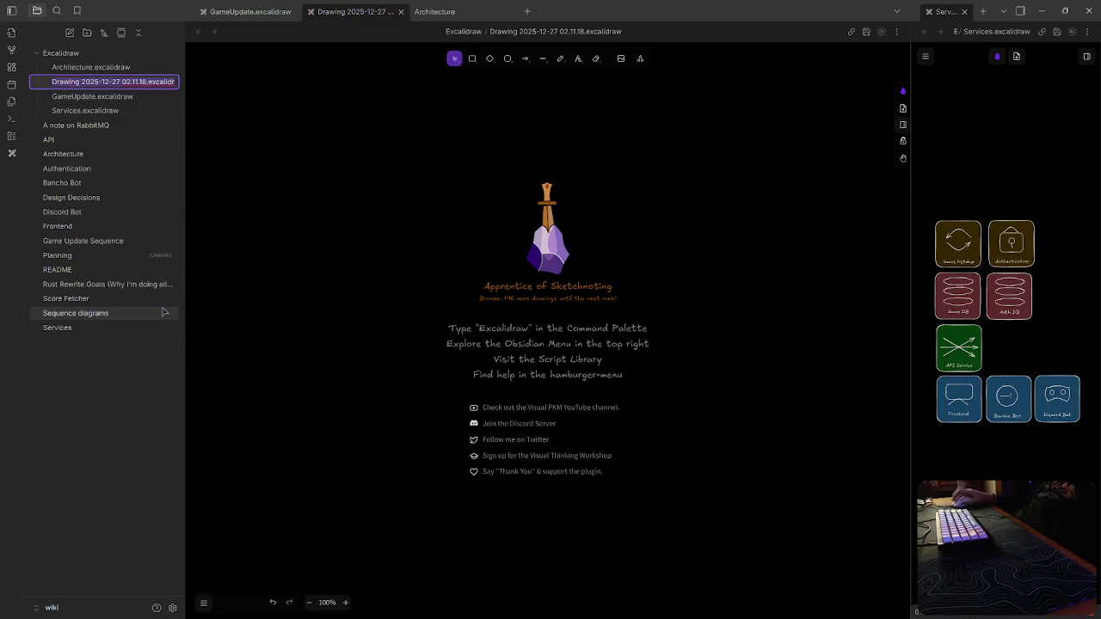
text(ServiceAuthentication.)
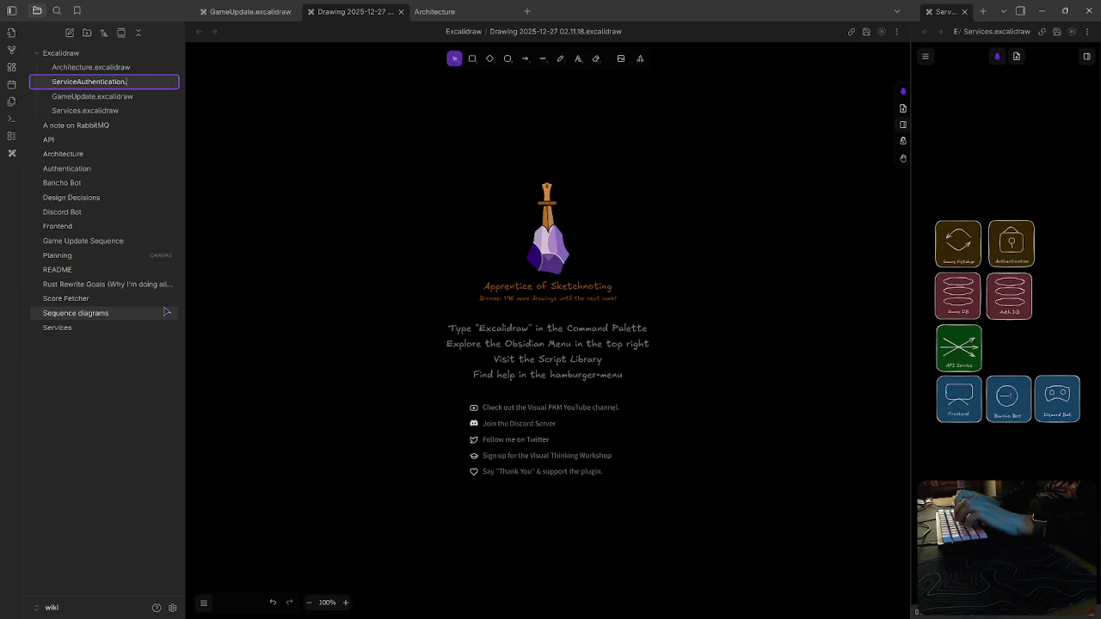
key(Return)
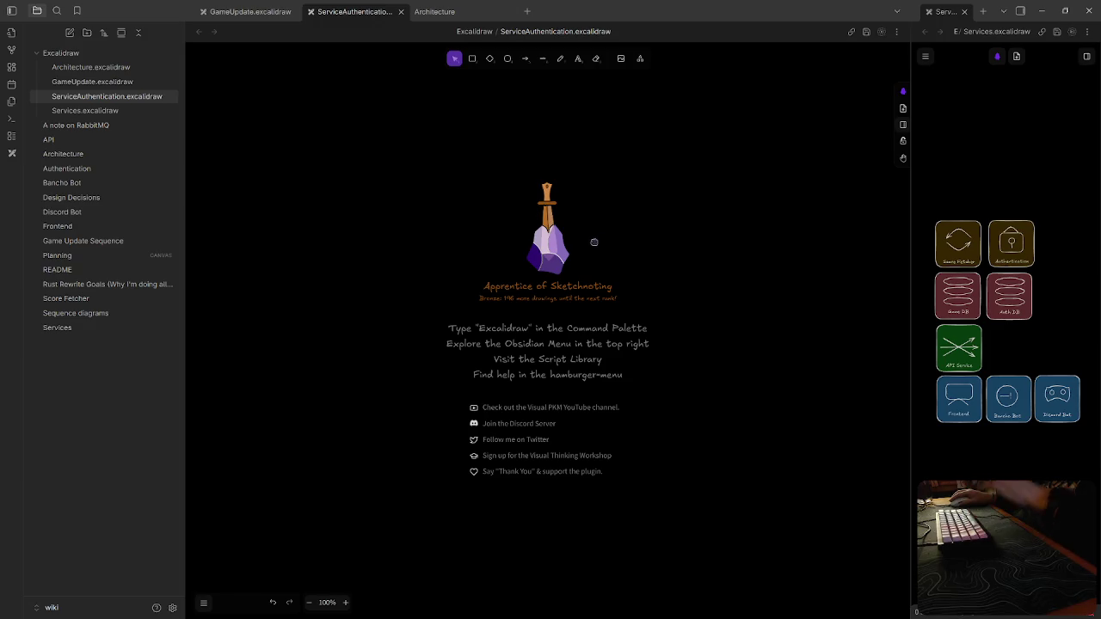
Copy the API Service icon from the Services drawing into the new drawing
right_click(663, 272)
key(Escape)
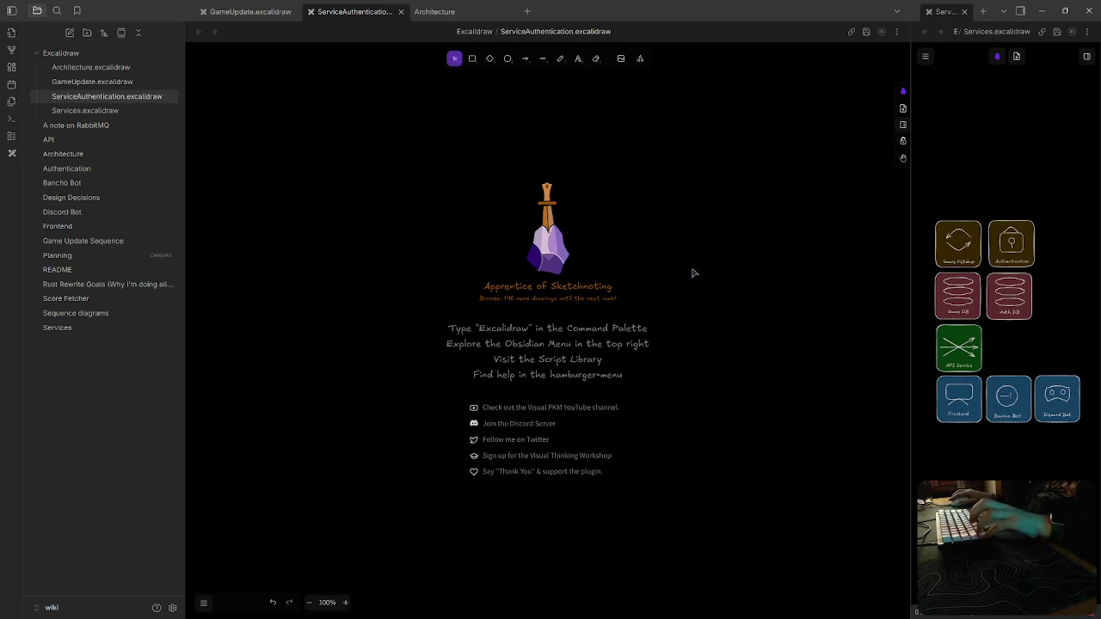
click(969, 354)
key(ctrl+c)
click(671, 214)
key(ctrl+v)
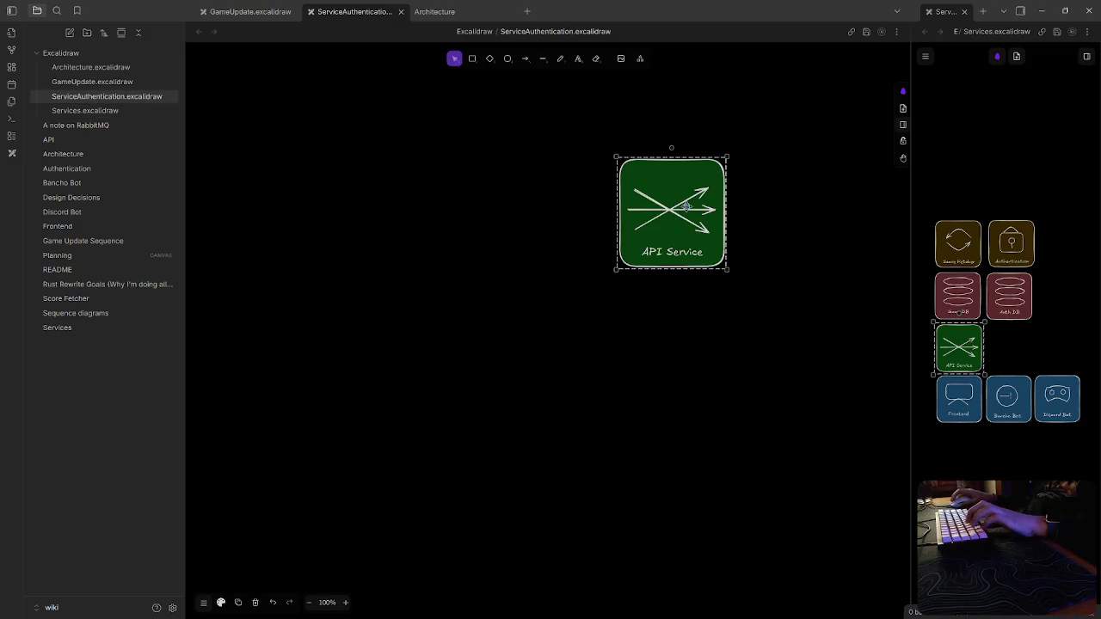
scroll(691, 230, up, 5)
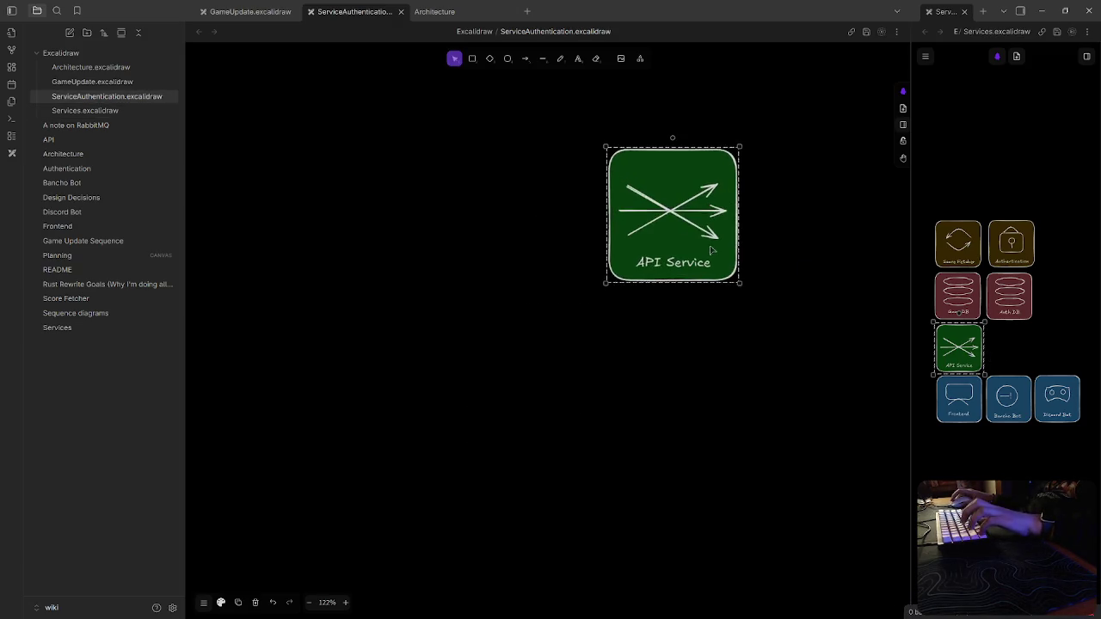
Ungroup the pasted icon and delete both diagonal arrows inside the green box
right_click(690, 252)
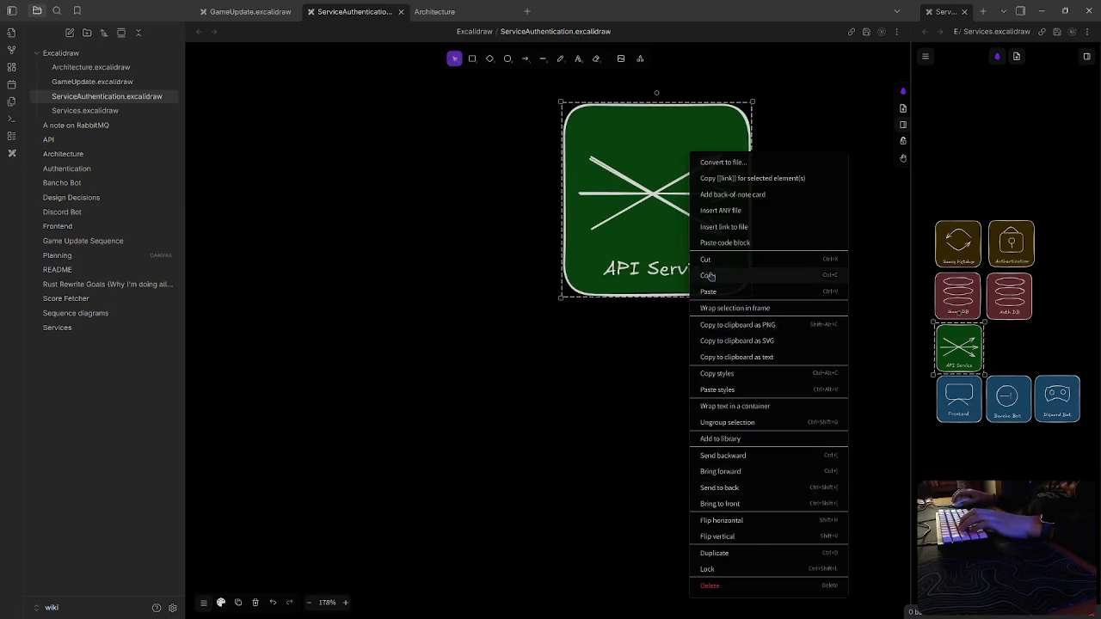
click(700, 423)
click(664, 327)
click(653, 196)
key(Delete)
click(649, 191)
click(651, 191)
key(Delete)
key(Delete)
Place a large '?' inside the green box
click(578, 58)
click(651, 207)
click(696, 395)
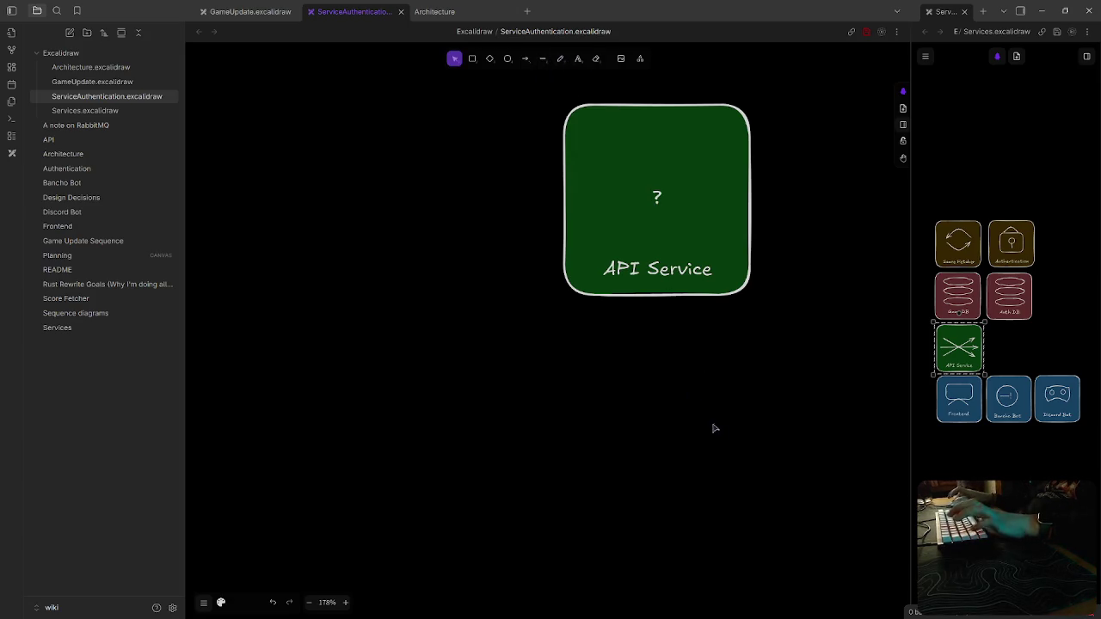
click(659, 198)
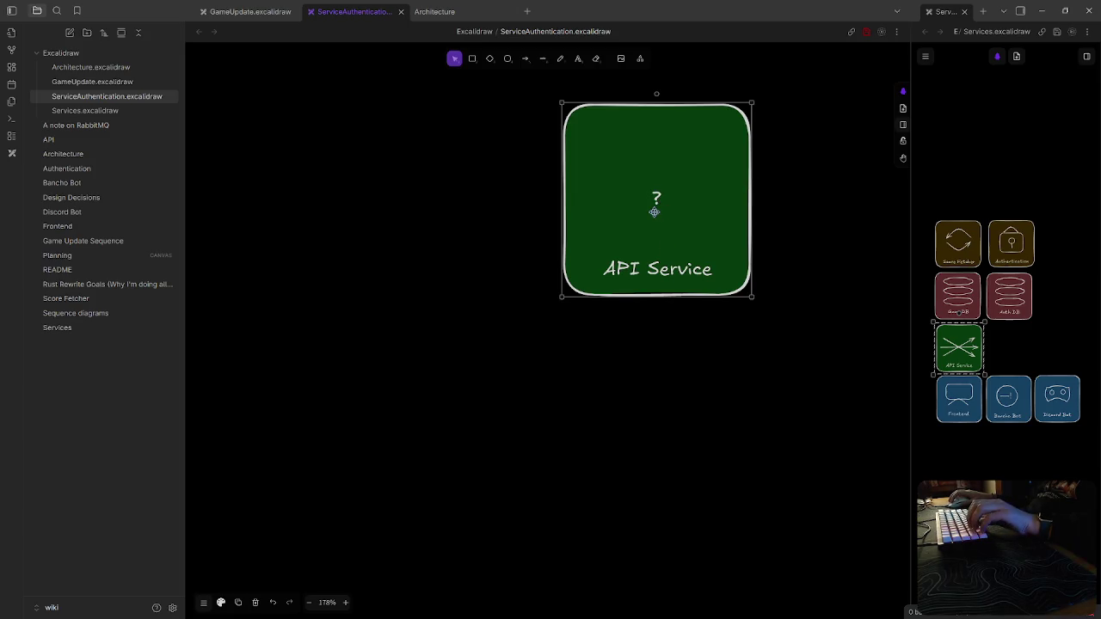
key(ctrl+z)
key(ctrl+z)
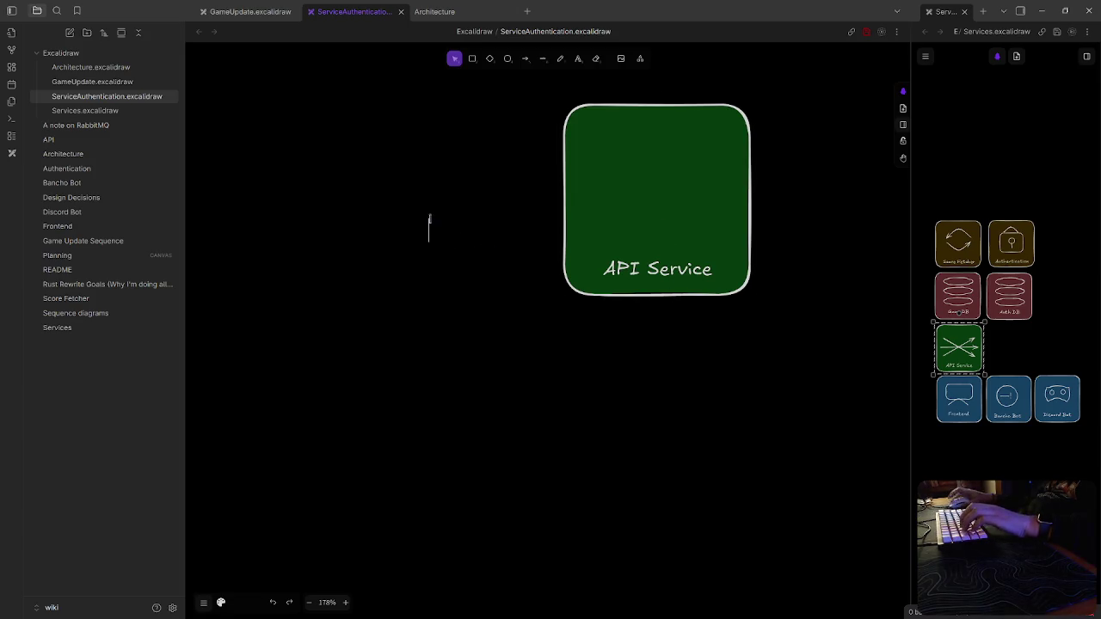
click(438, 240)
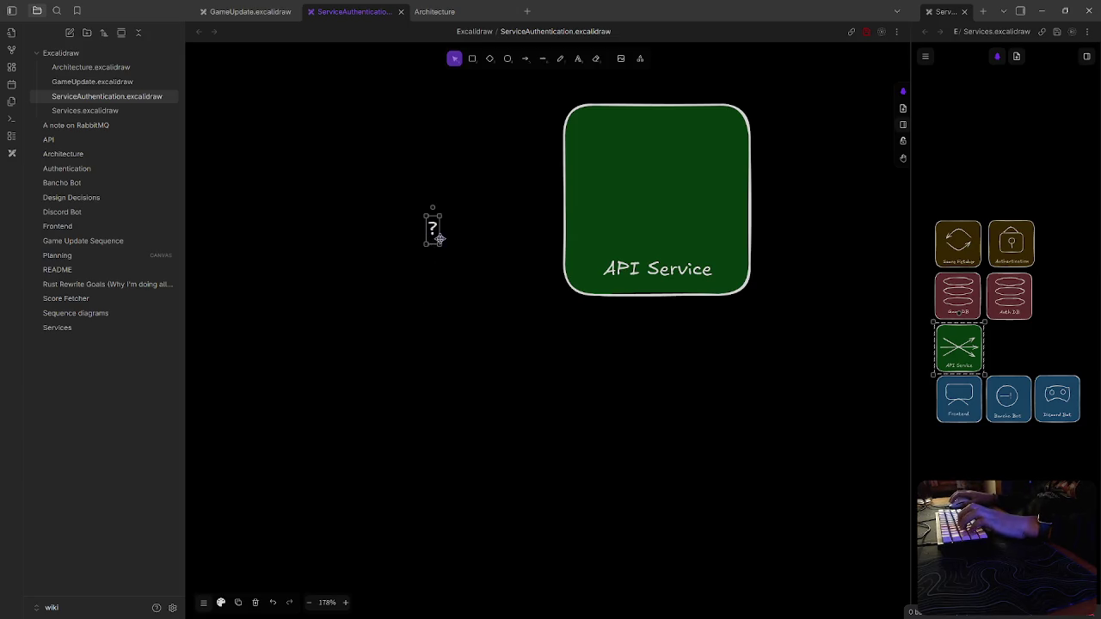
mouse_move(438, 244)
mouse_down()
mouse_move(472, 319)
mouse_move(510, 350)
mouse_up()
drag(440, 278, 686, 190)
click(663, 277)
Change the card's label from 'API Service' to 'Various Service'
double_click(654, 268)
key(Left)
key(ctrl+shift+Right)
text(Various)
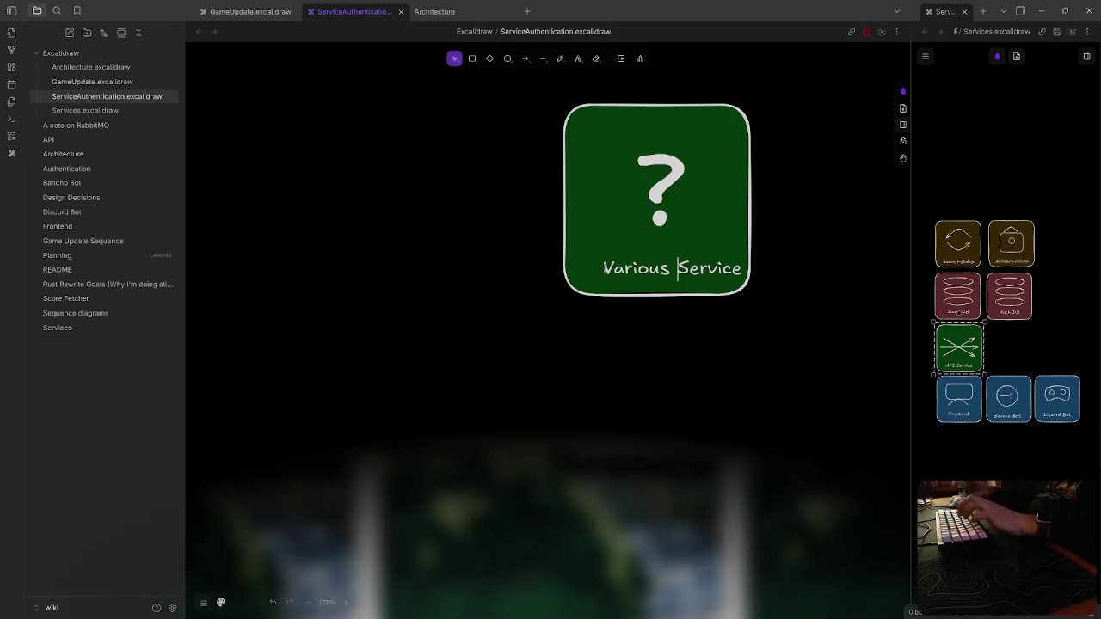
key(Escape)
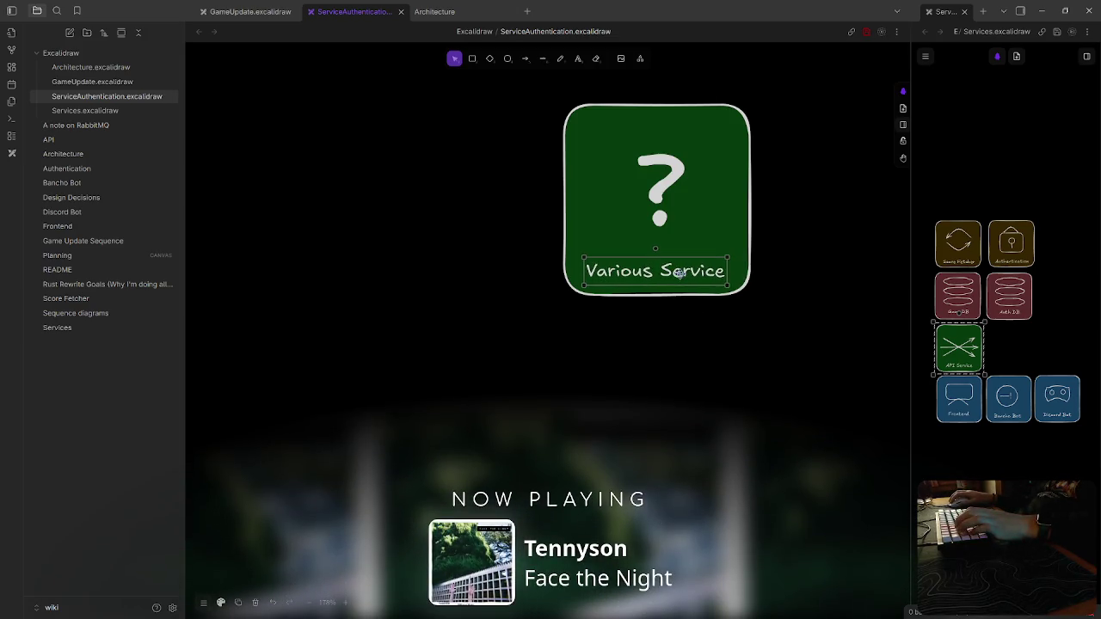
drag(516, 304, 401, 376)
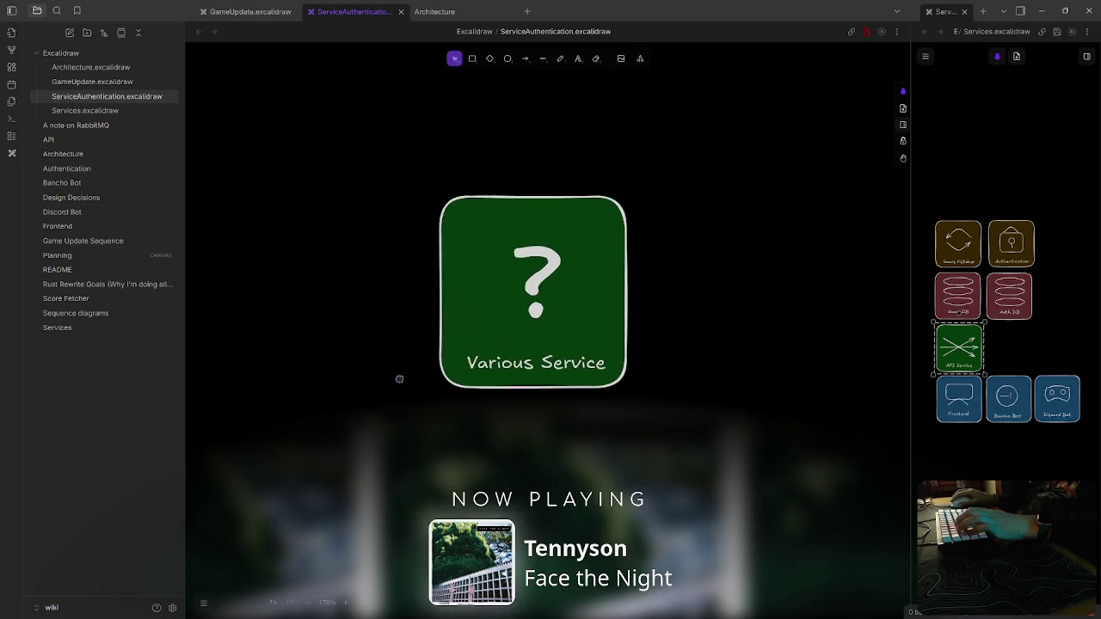
Set the Various Service card's background to transparent
click(590, 327)
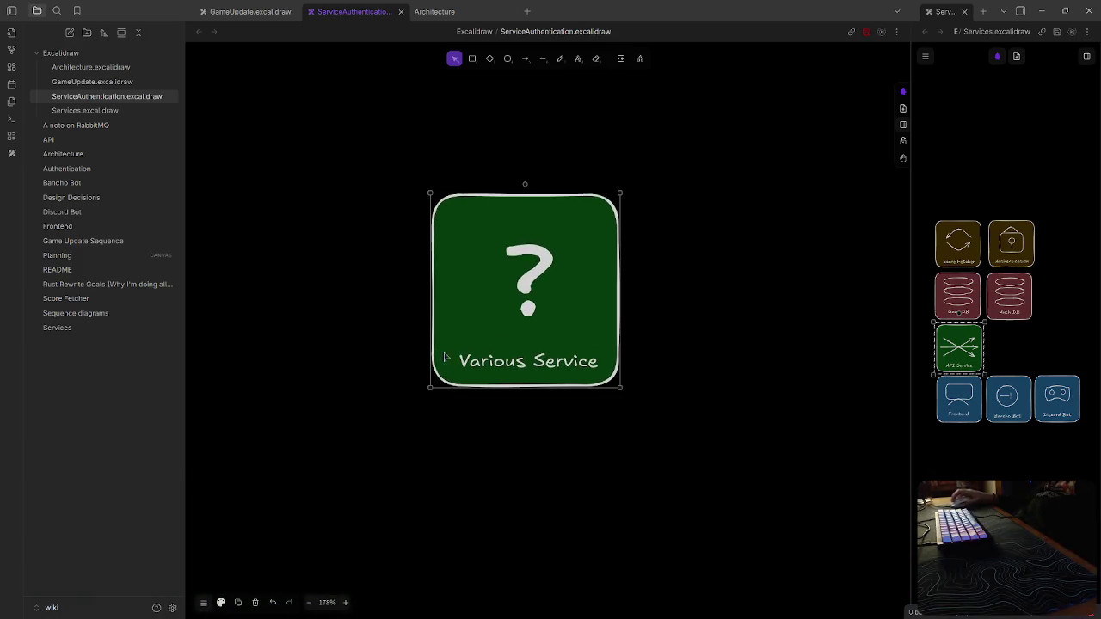
click(222, 602)
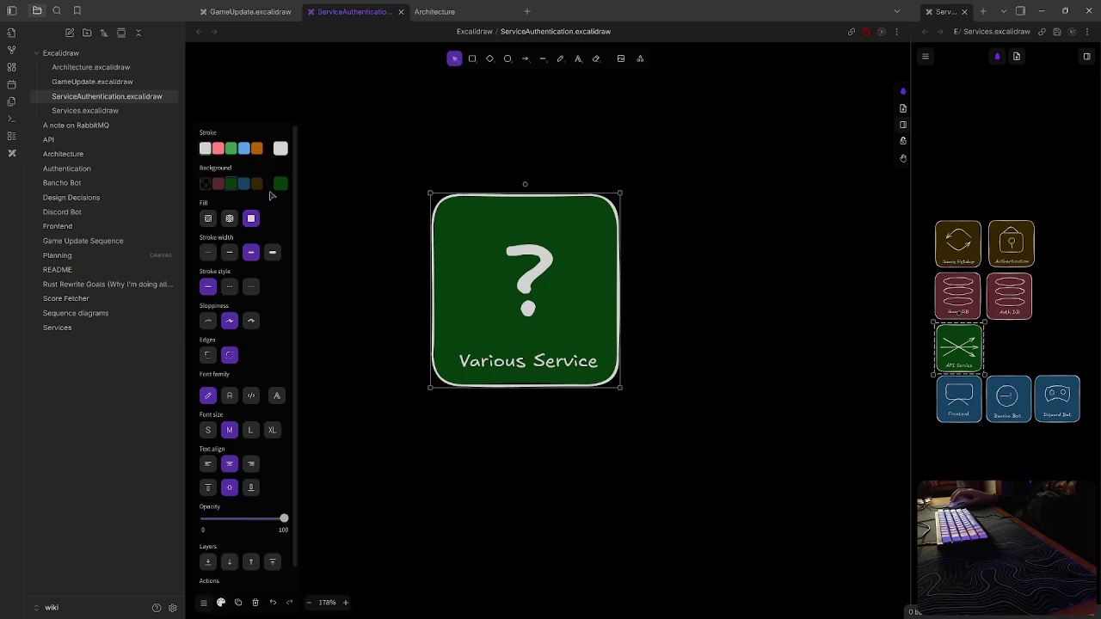
click(207, 185)
click(635, 370)
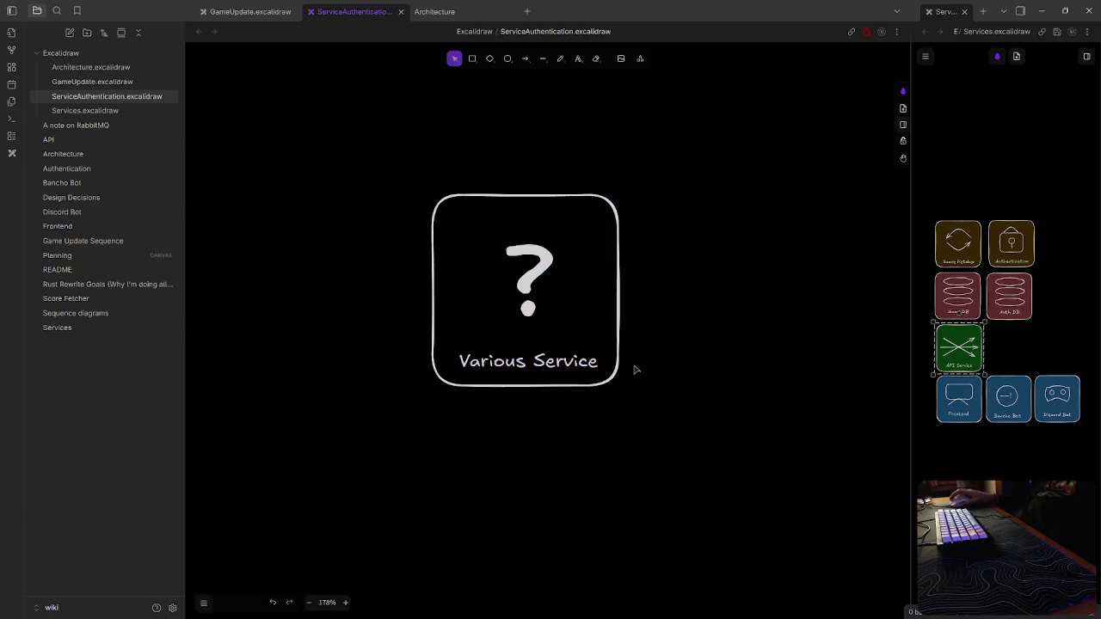
Select all the card's parts together and move the card toward the top-left
drag(357, 134, 727, 480)
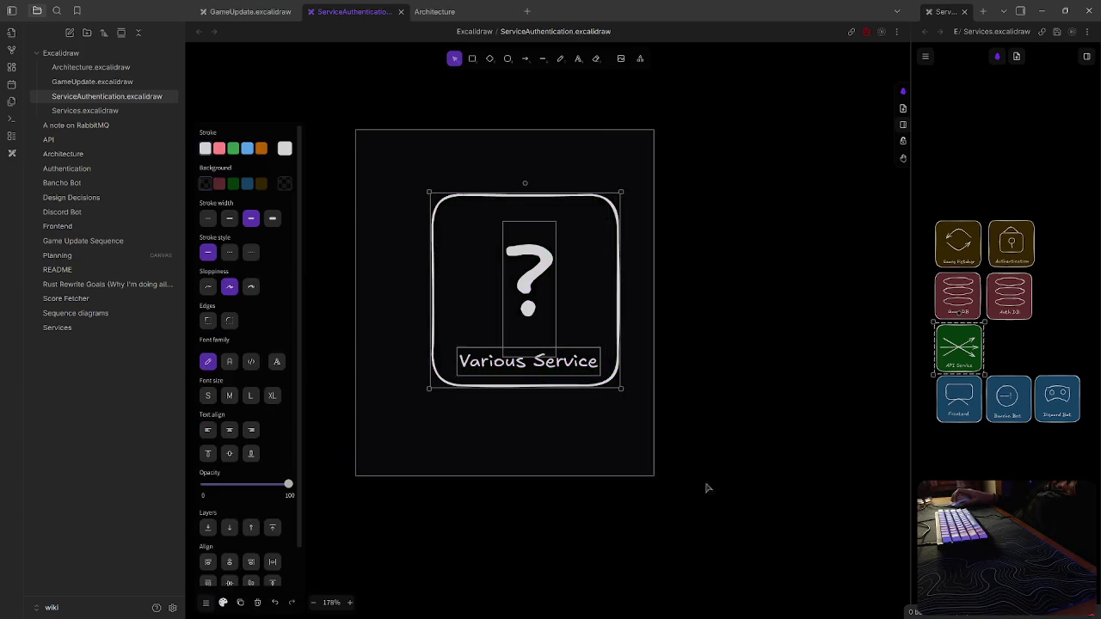
right_click(544, 273)
click(585, 319)
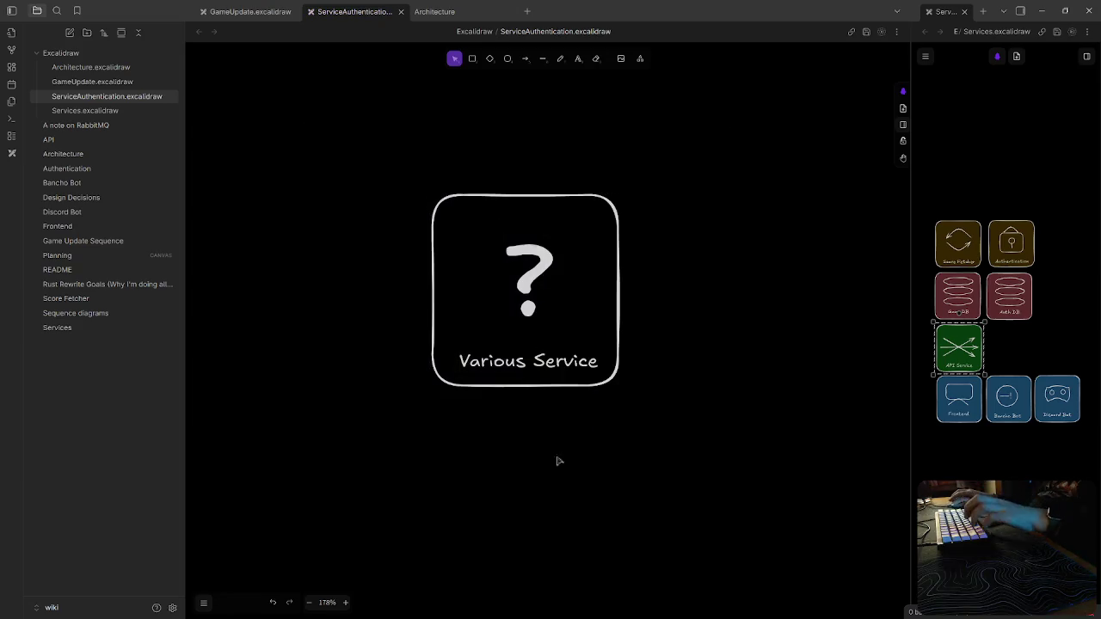
ctrl+scroll(558, 461, down, 5)
drag(622, 425, 552, 230)
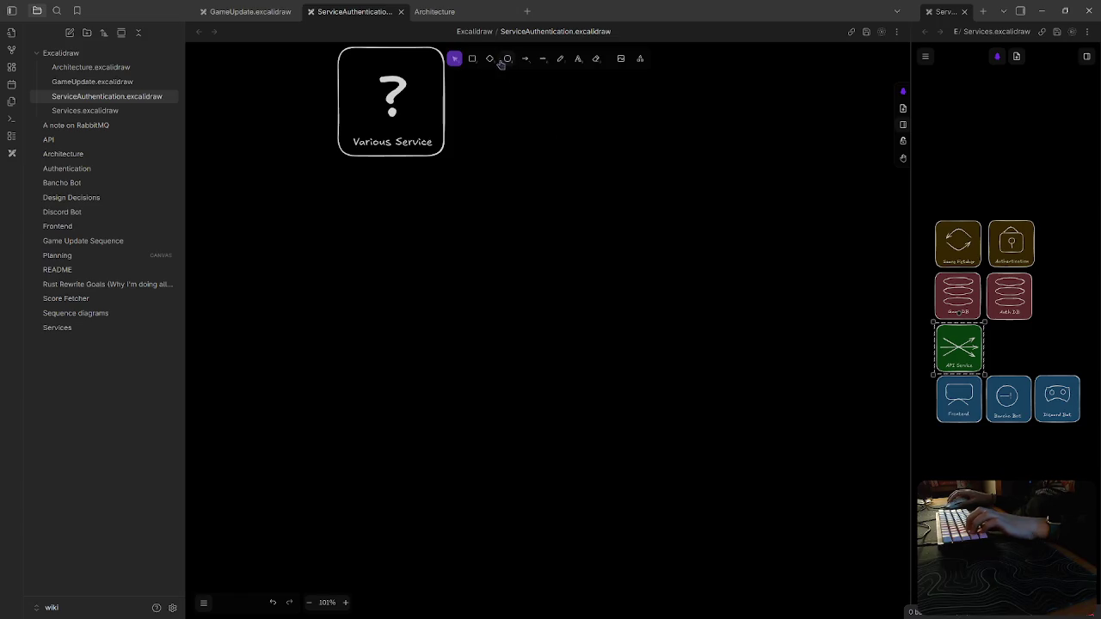
click(543, 60)
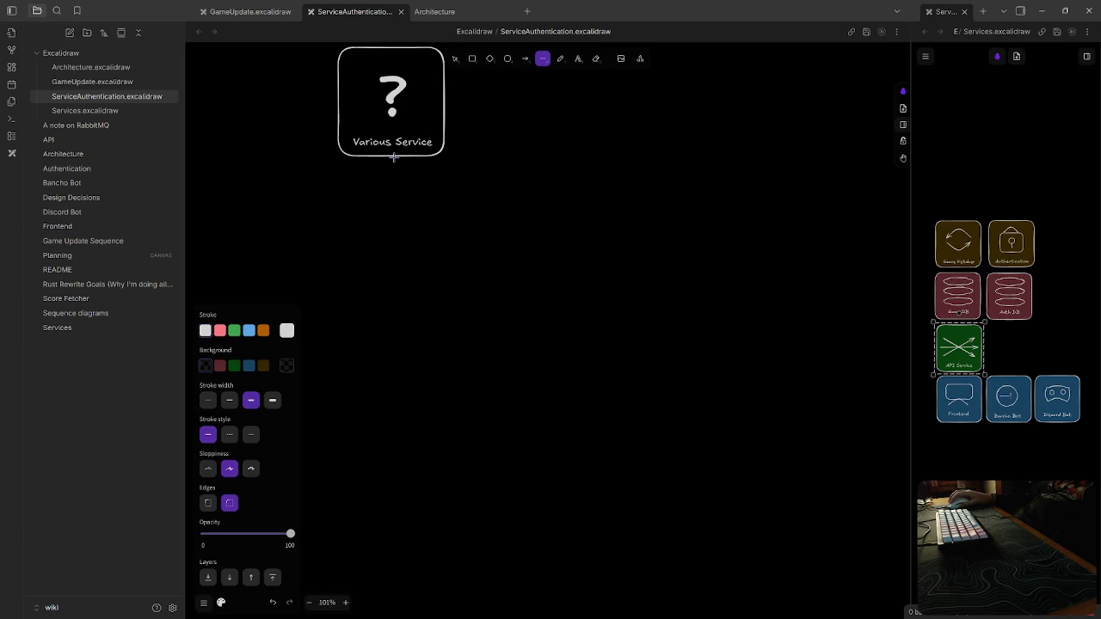
Drag a vertical line down from the Various Service card and give it a dashed stroke
mouse_move(393, 156)
mouse_down()
mouse_move(380, 527)
mouse_move(415, 525)
mouse_up()
scroll(380, 526, down, 2)
scroll(459, 258, up, 3)
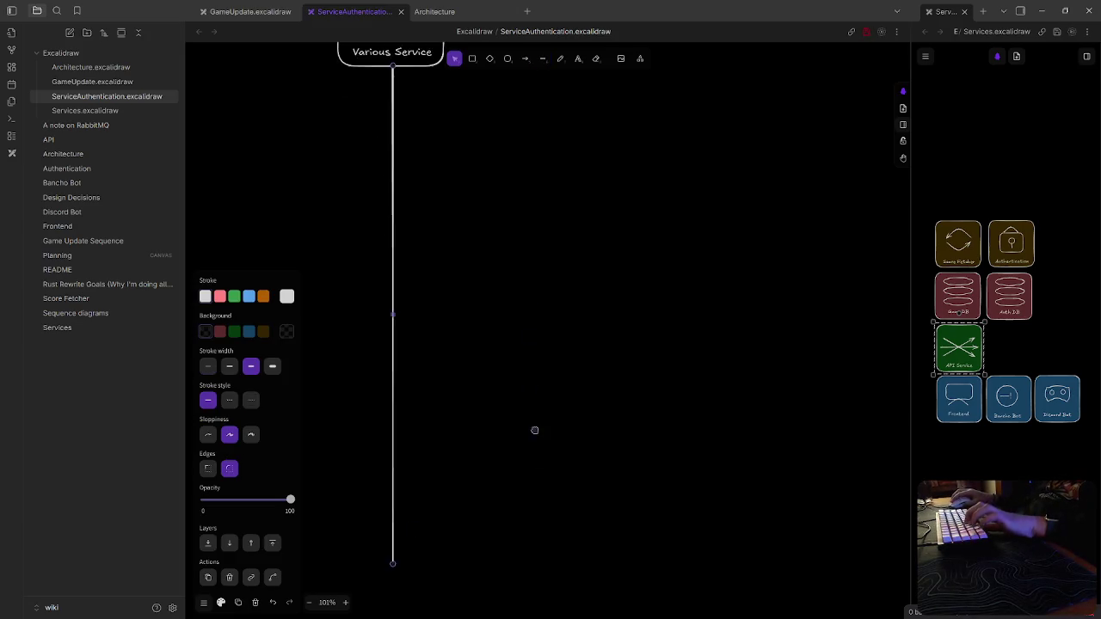
click(605, 216)
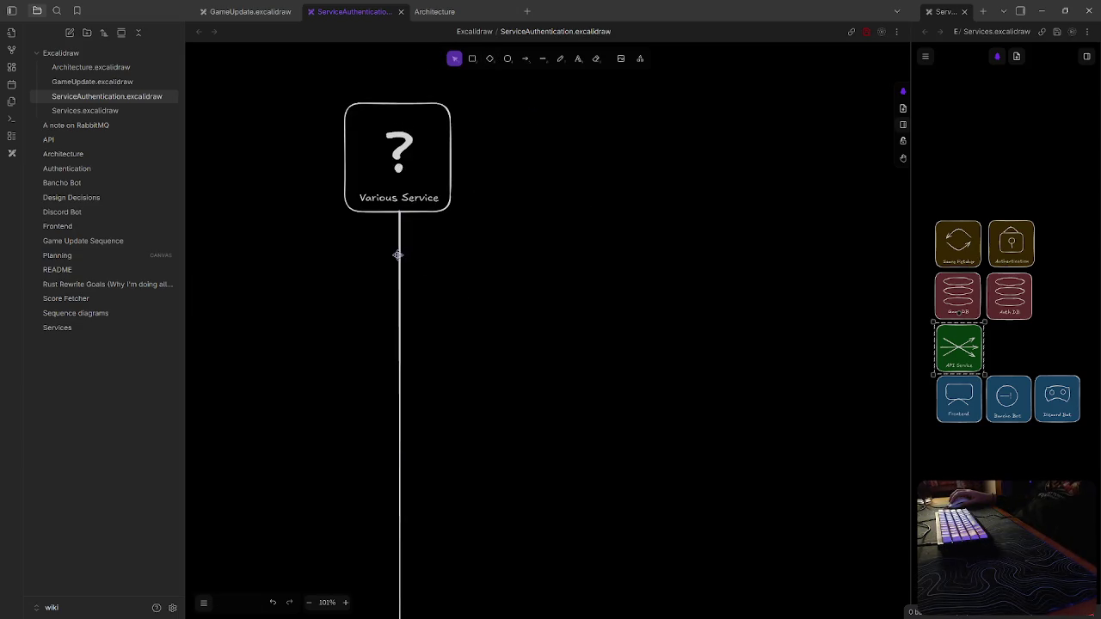
click(399, 254)
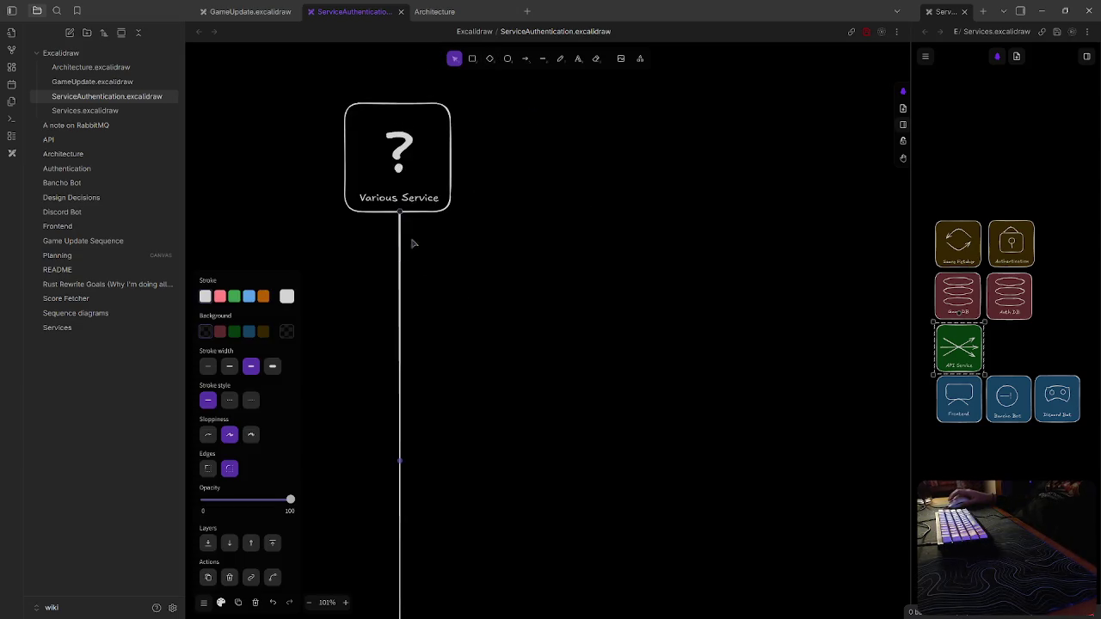
click(231, 399)
click(349, 401)
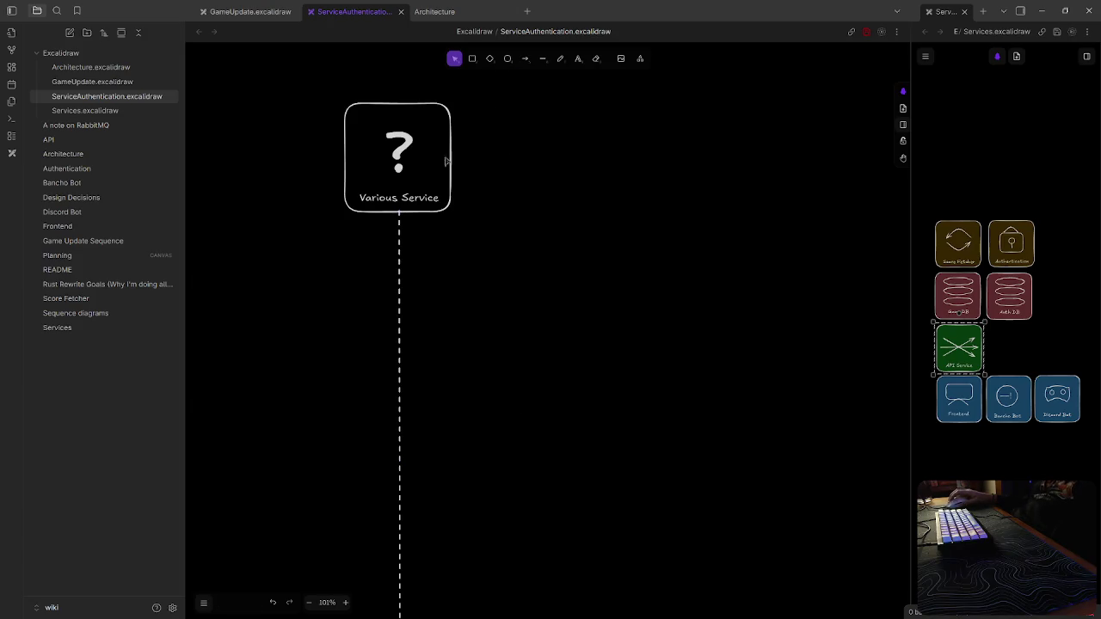
click(1064, 344)
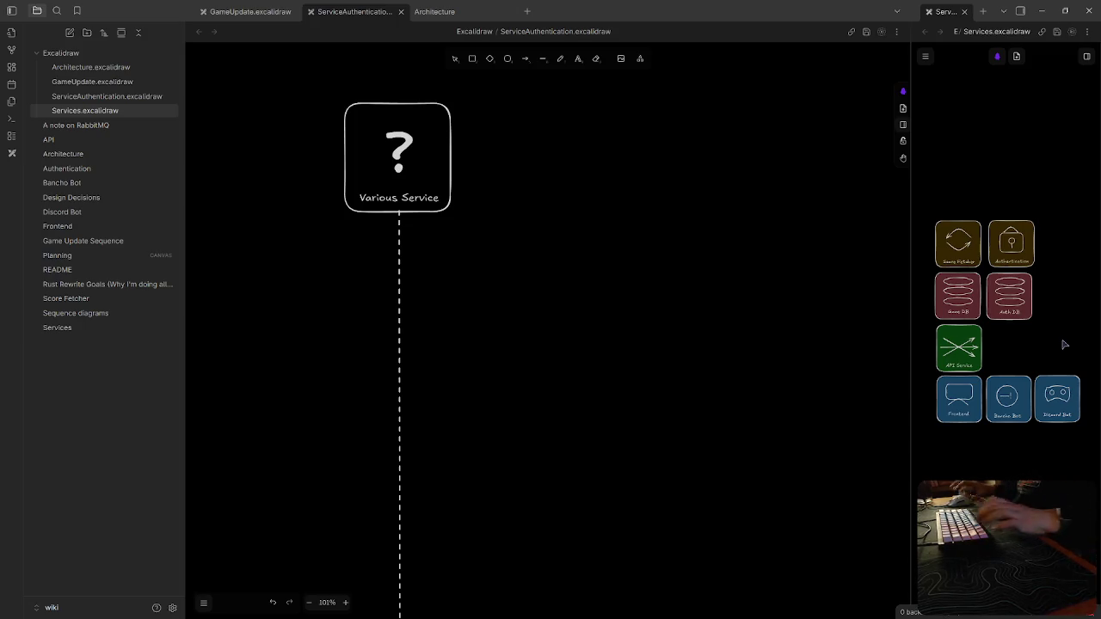
click(1001, 257)
Paste the Authentication card from Services to the right of Various Service
click(619, 216)
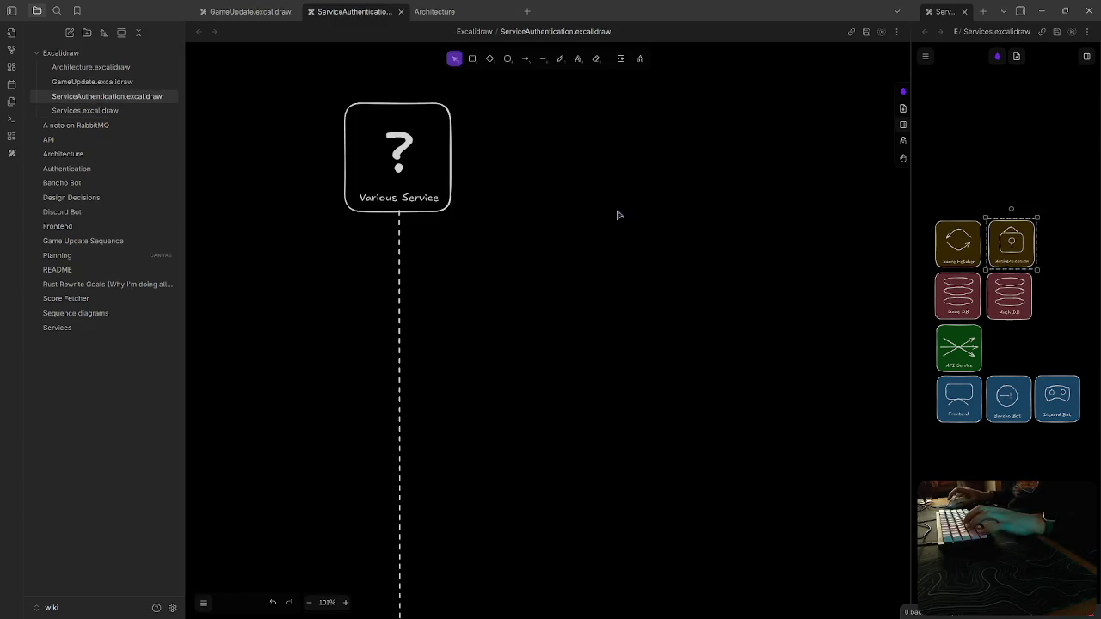
key(ctrl+v)
mouse_move(634, 226)
mouse_down()
mouse_move(670, 171)
mouse_move(680, 173)
mouse_up()
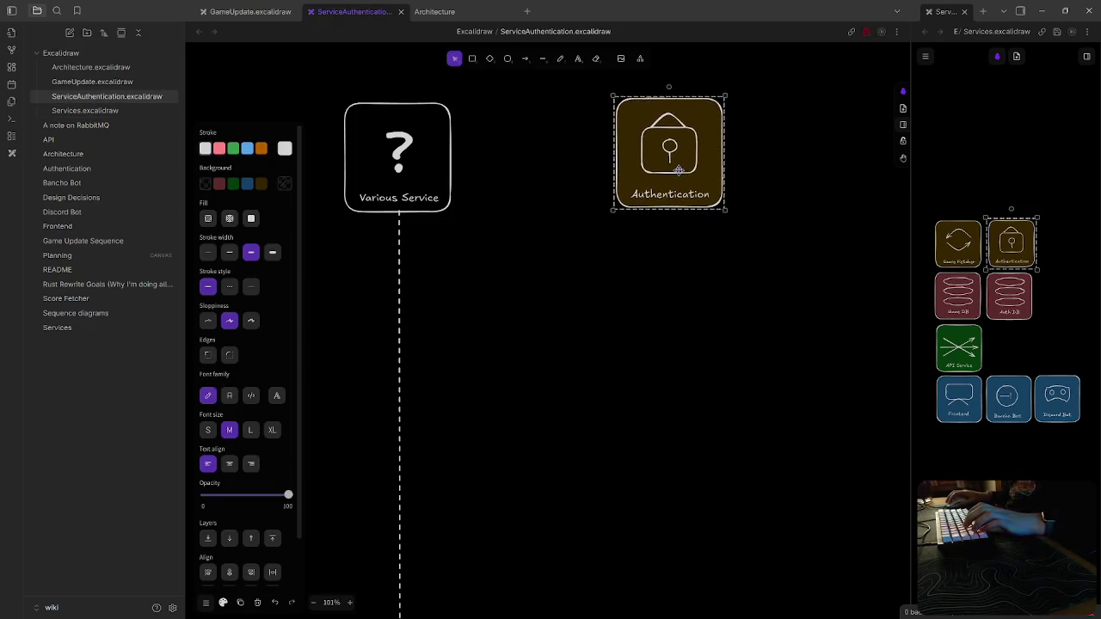
Copy the dashed lifeline and align the duplicate under the Authentication card
click(399, 288)
key(ctrl+c)
key(ctrl+v)
drag(511, 209, 646, 465)
drag(650, 369, 671, 277)
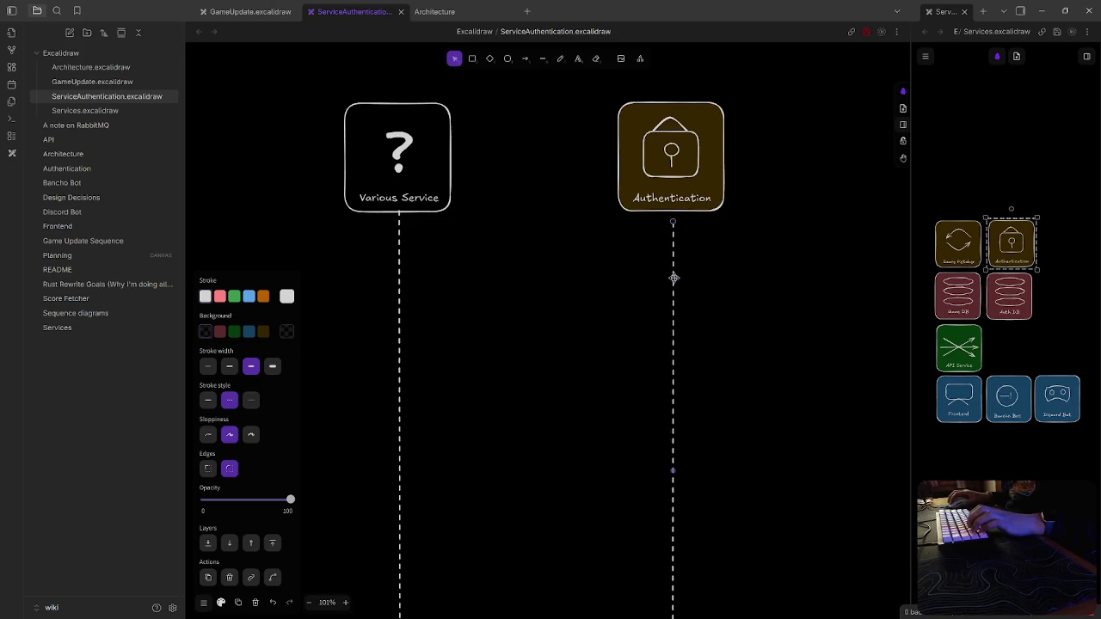
click(747, 396)
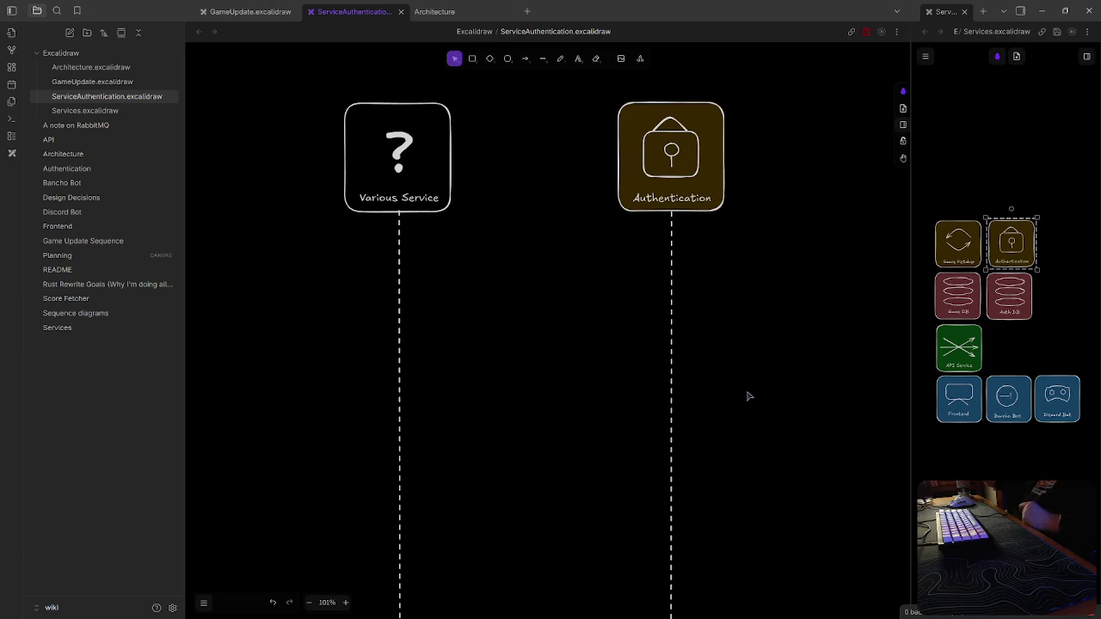
scroll(782, 375, right, 3)
scroll(739, 344, left, 2)
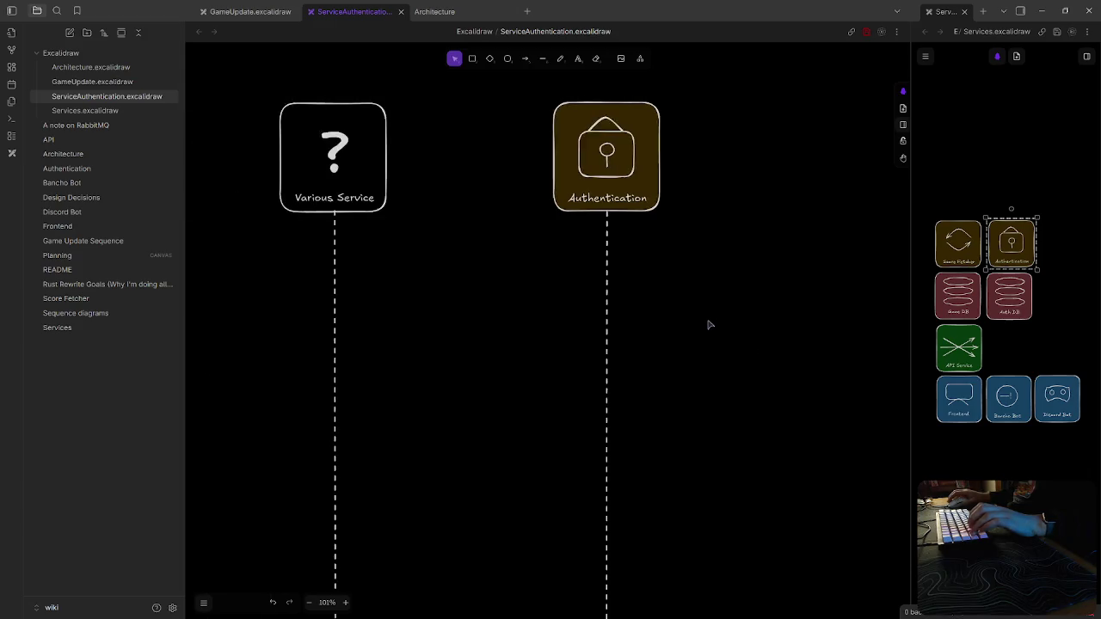
scroll(710, 323, left, 1)
scroll(803, 315, right, 3)
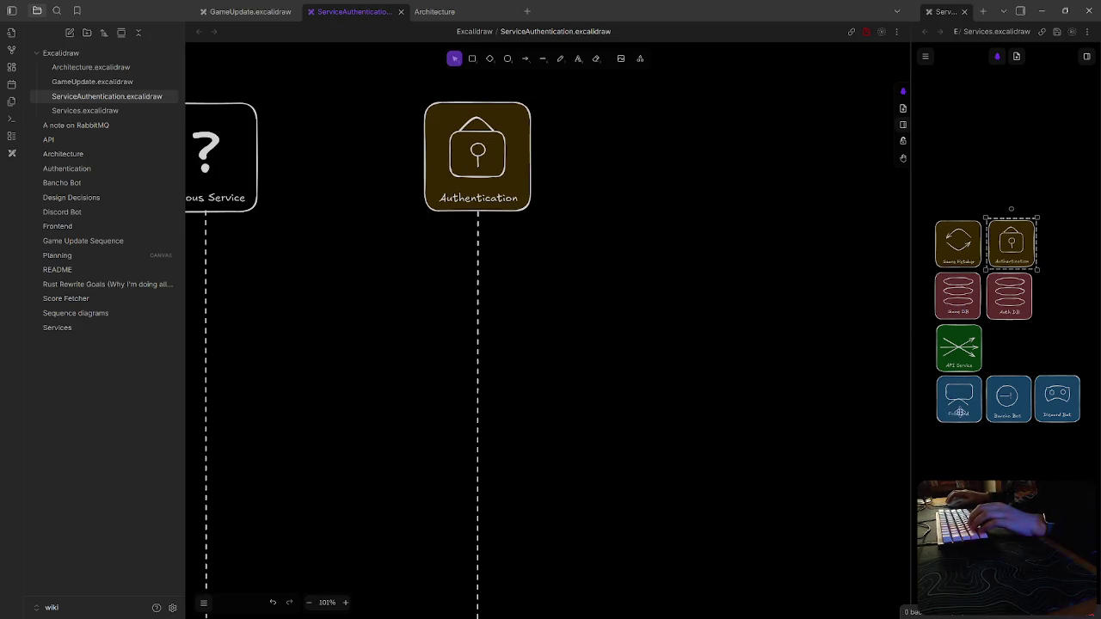
scroll(610, 260, left, 2)
scroll(744, 260, left, 2)
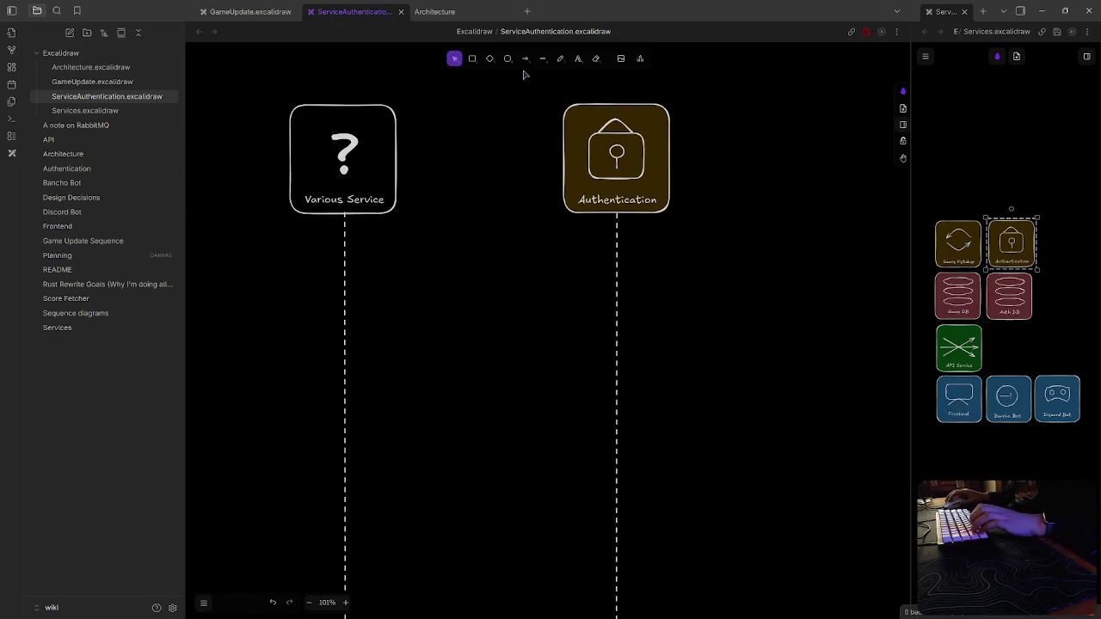
Draw a solid arrow from the Various Service lifeline to Authentication
click(524, 59)
drag(345, 293, 615, 294)
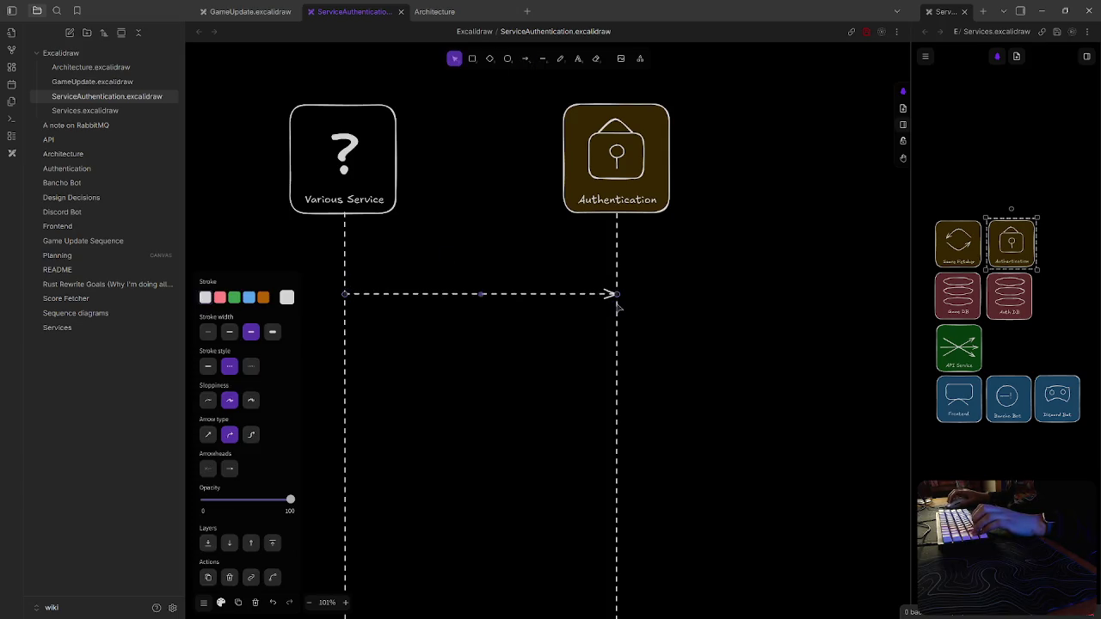
click(207, 366)
click(497, 385)
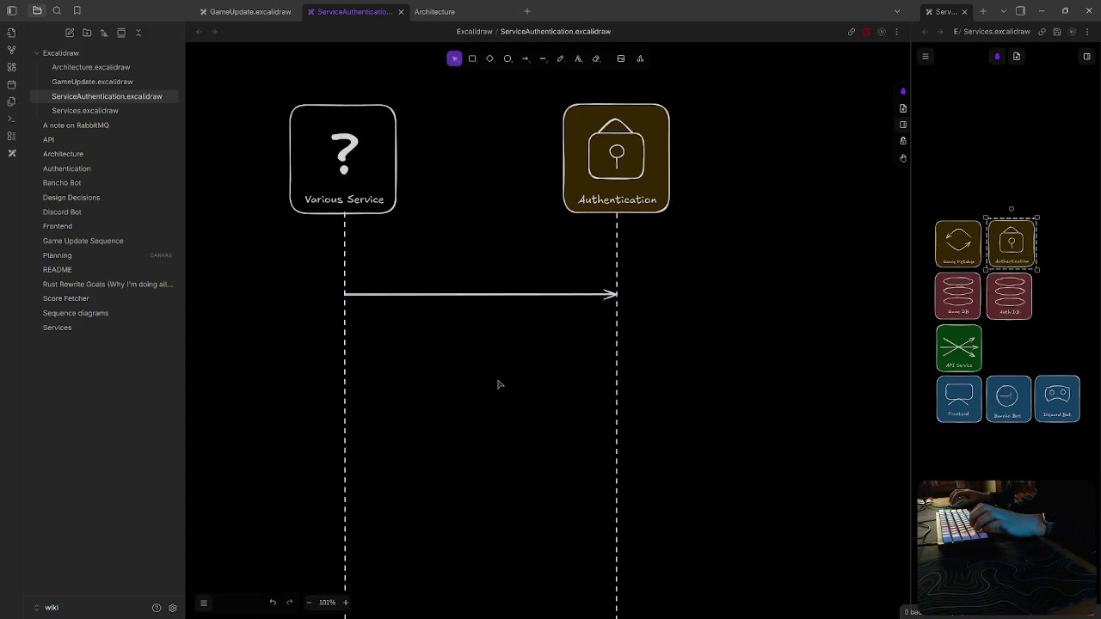
Label the arrow 'Send Request for JWT with Service Secret' and place the label on it
double_click(461, 272)
text(Send req)
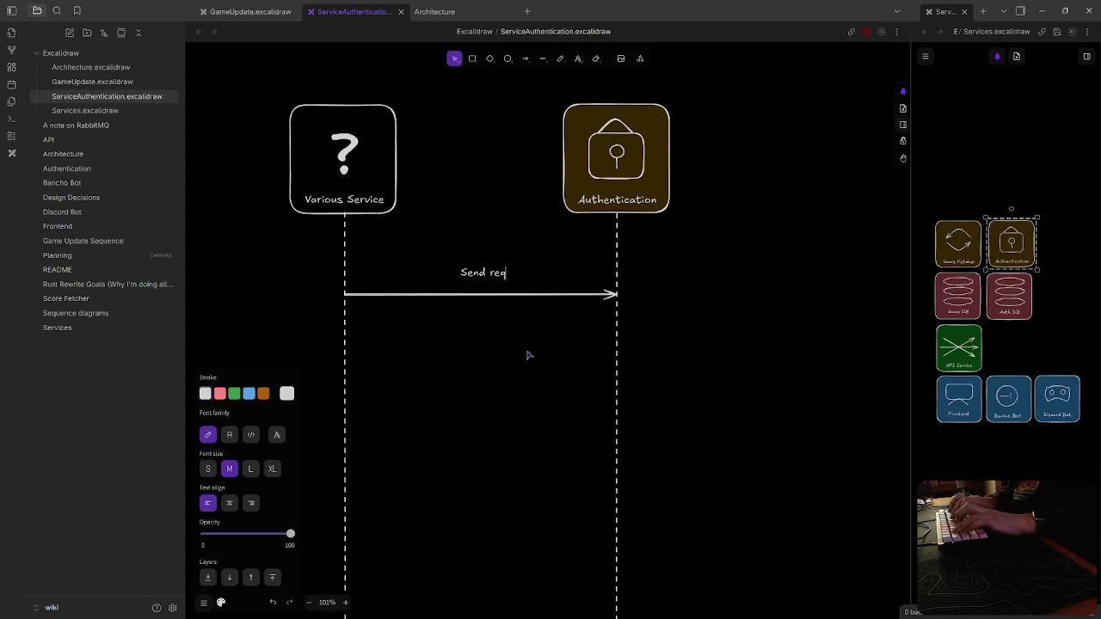
key(BackSpace)
key(BackSpace)
key(BackSpace)
text(Request for JWT)
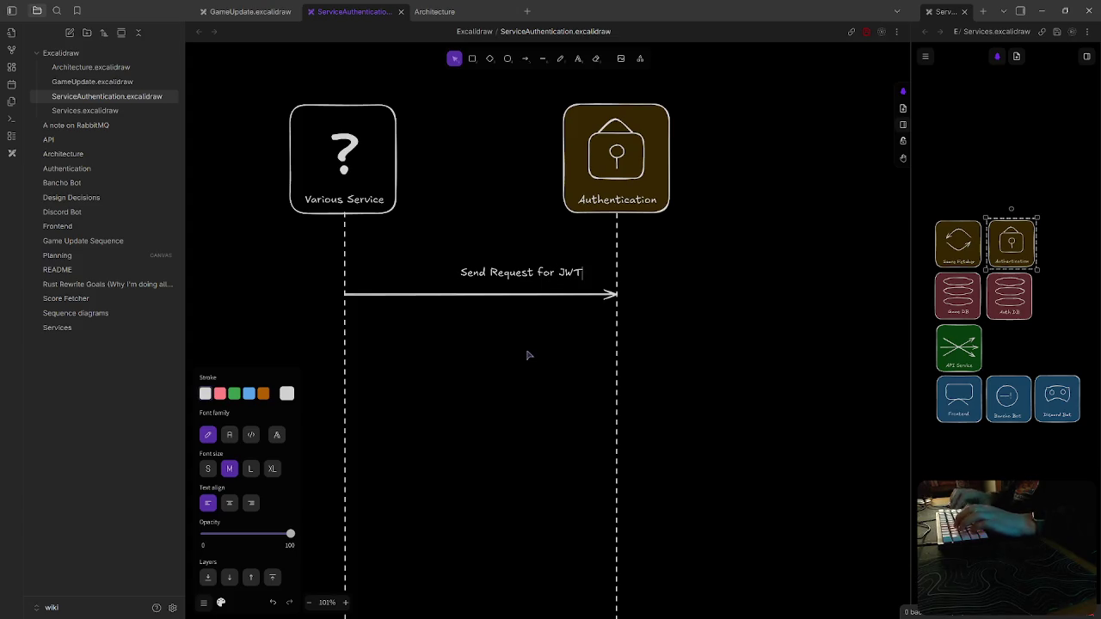
text( wkt)
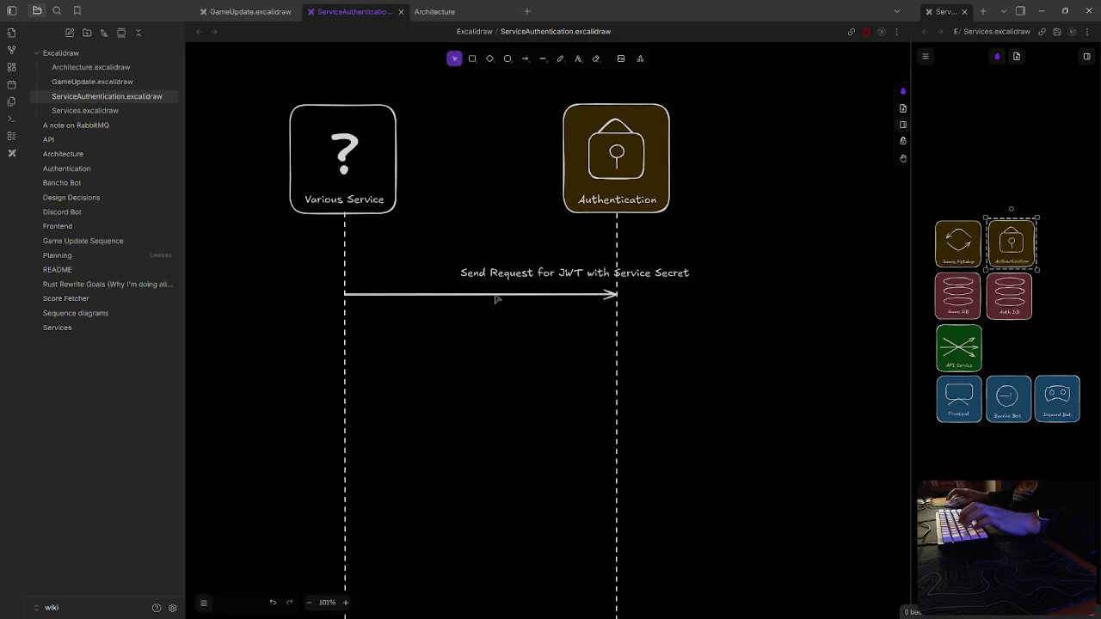
key(Escape)
drag(543, 271, 453, 281)
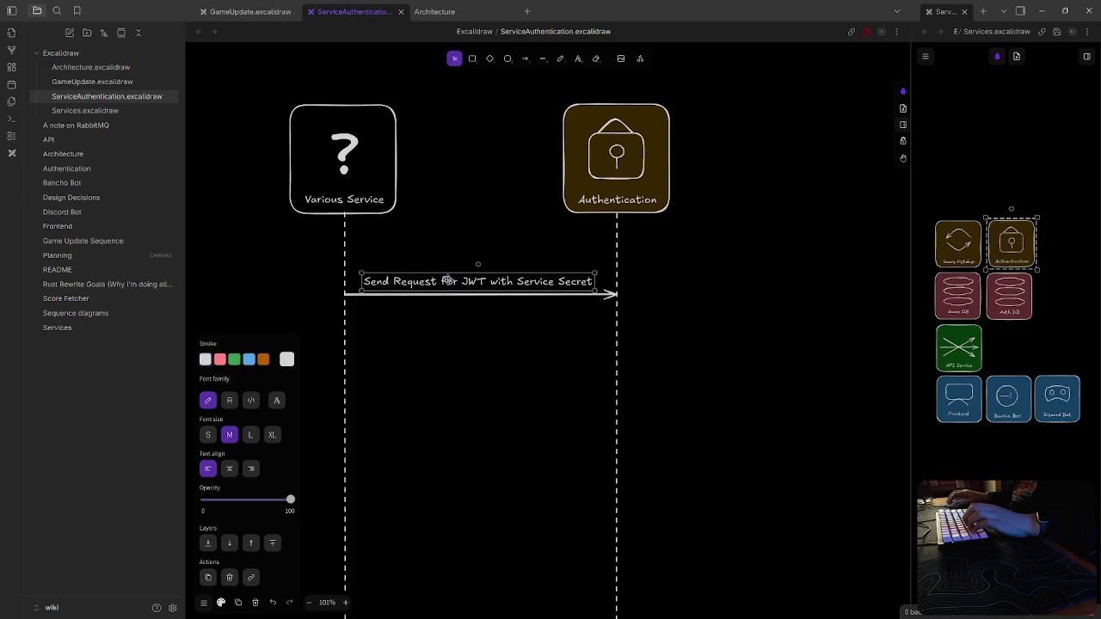
click(545, 437)
click(462, 289)
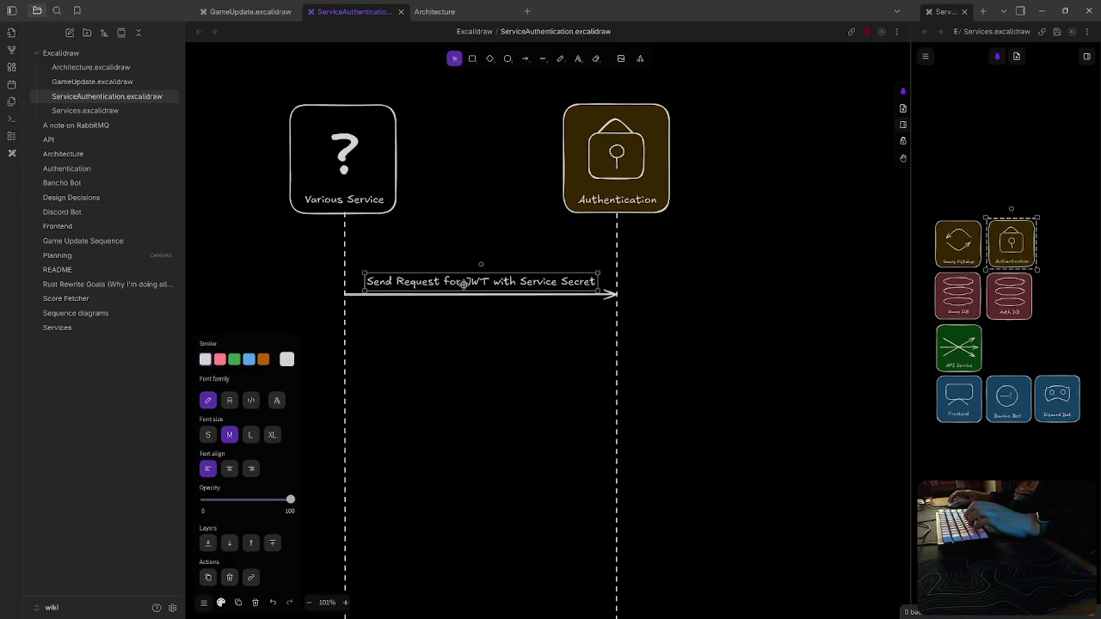
click(1013, 308)
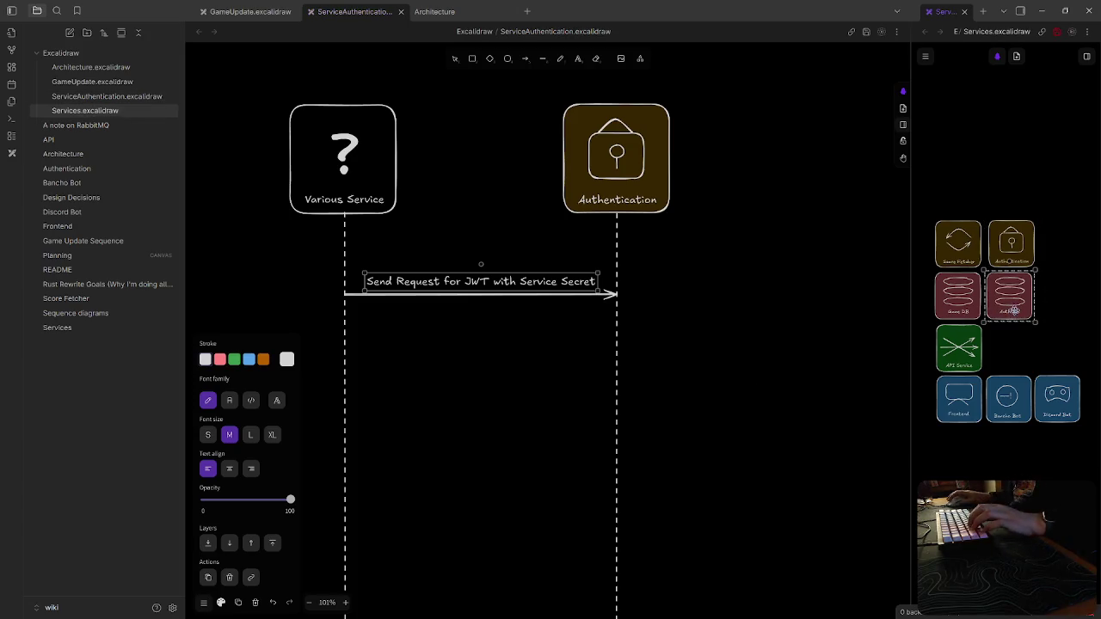
Bring the Auth DB card into the diagram and paste a dashed lifeline under it
key(shift+Down)
key(shift+Down)
drag(996, 340, 851, 146)
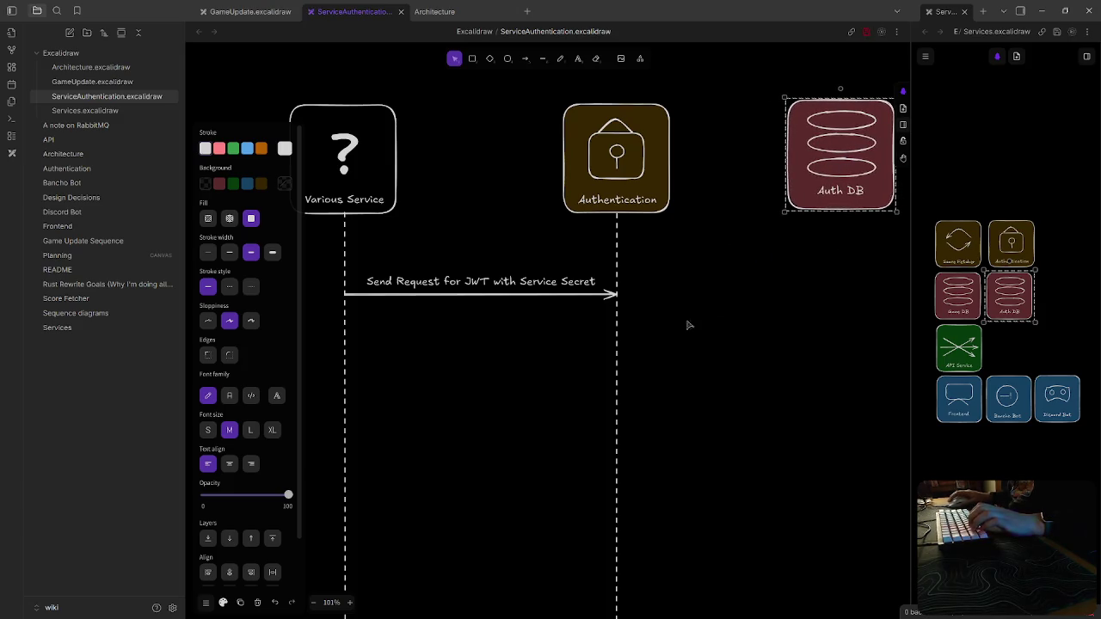
click(620, 362)
scroll(611, 348, right, 2)
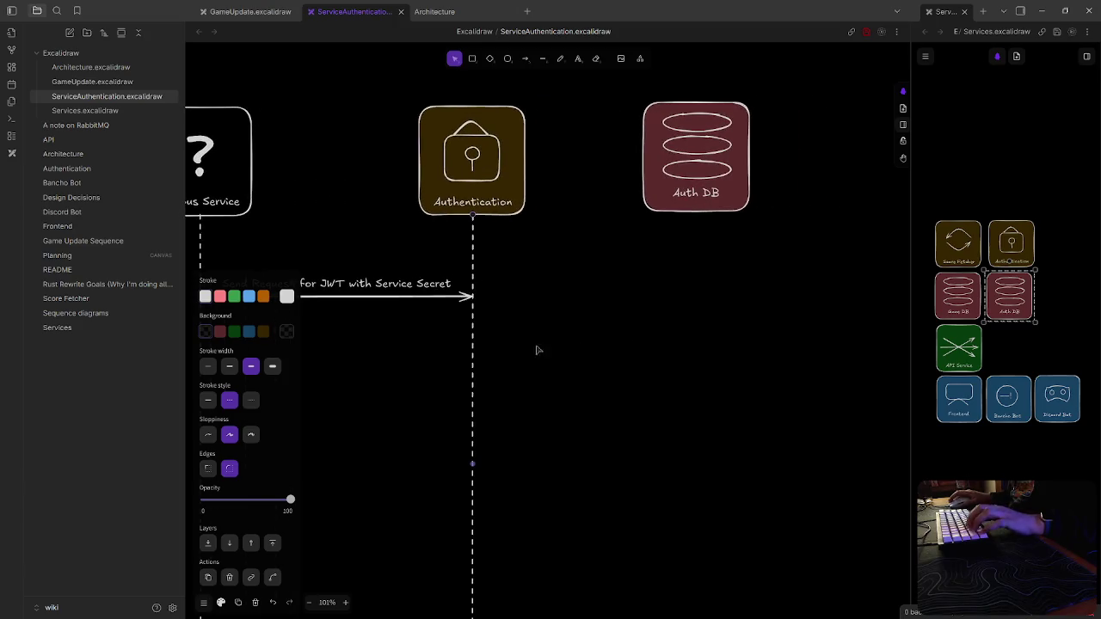
key(ctrl+v)
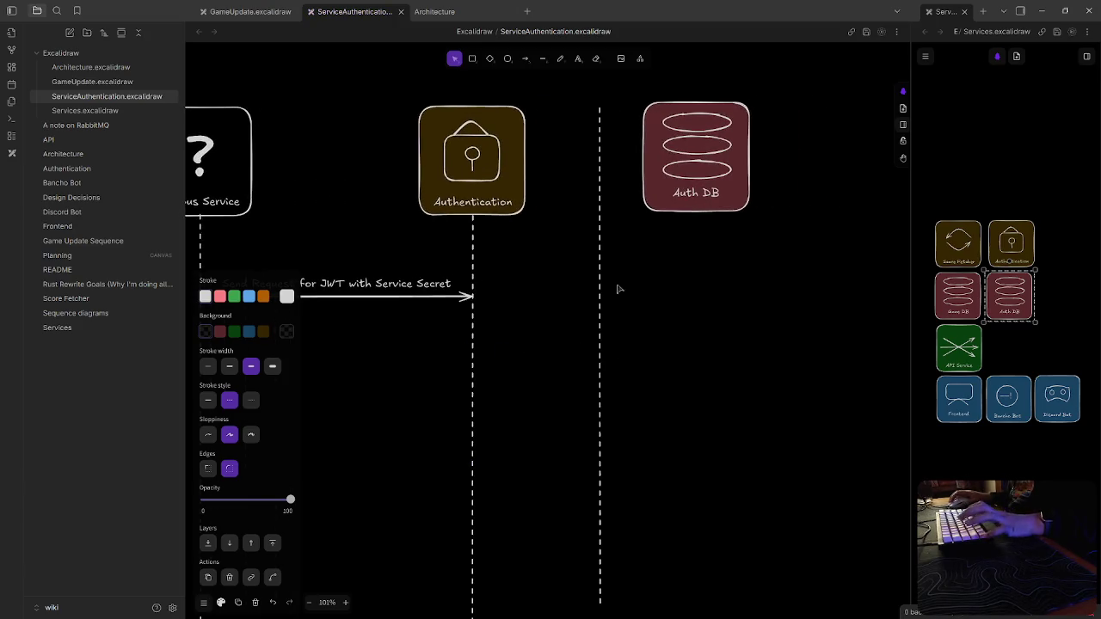
key(Escape)
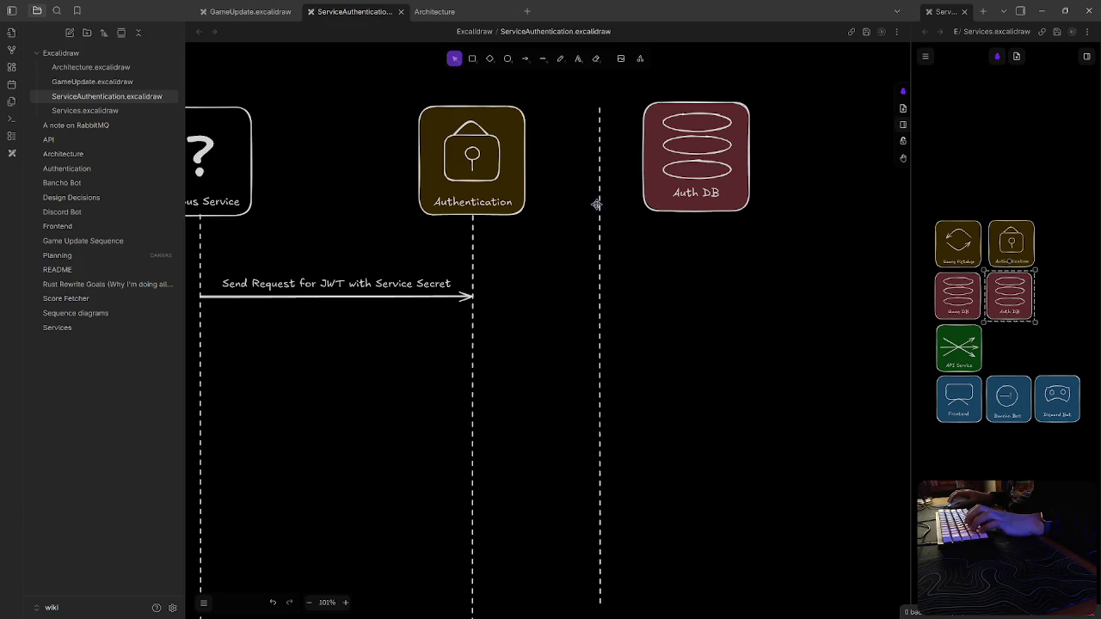
drag(597, 204, 693, 308)
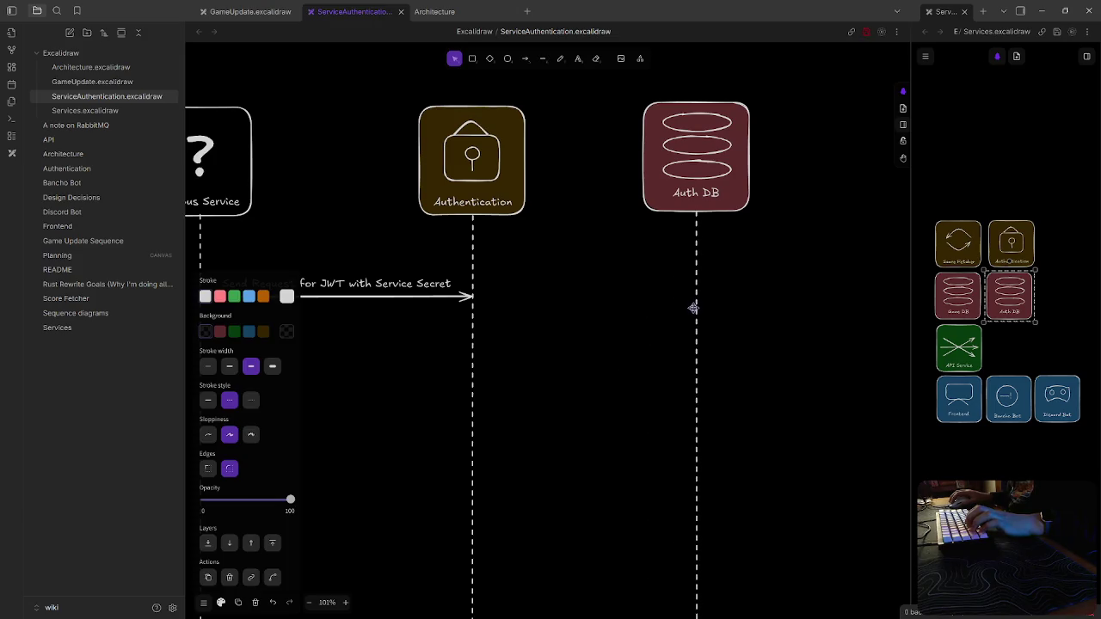
key(Escape)
Save the ServiceAuthentication drawing
key(ctrl+s)
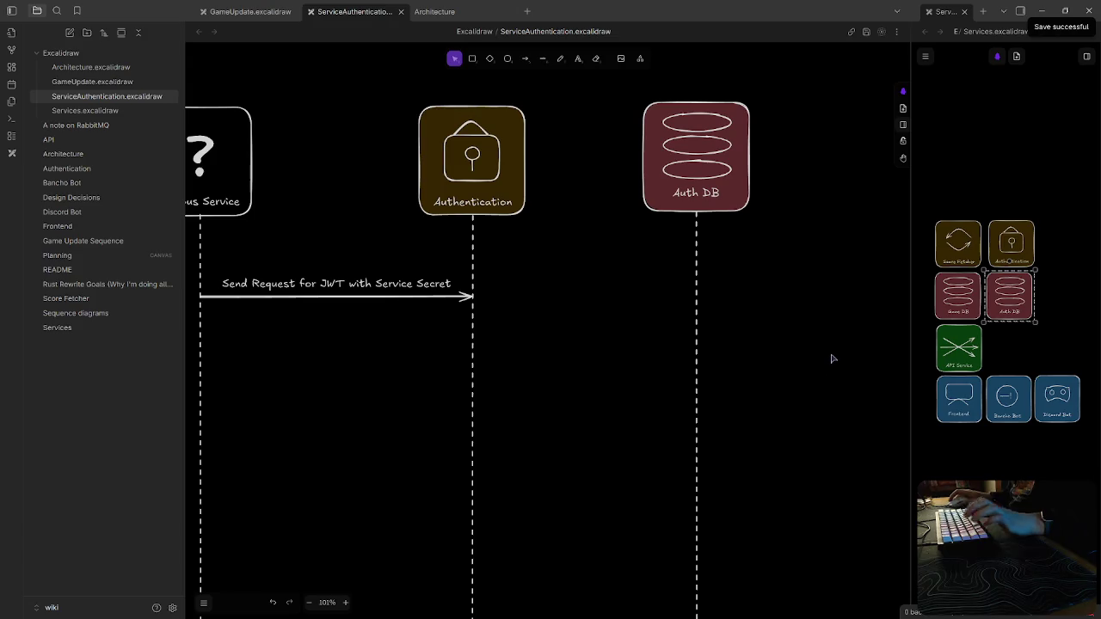
click(397, 295)
click(526, 59)
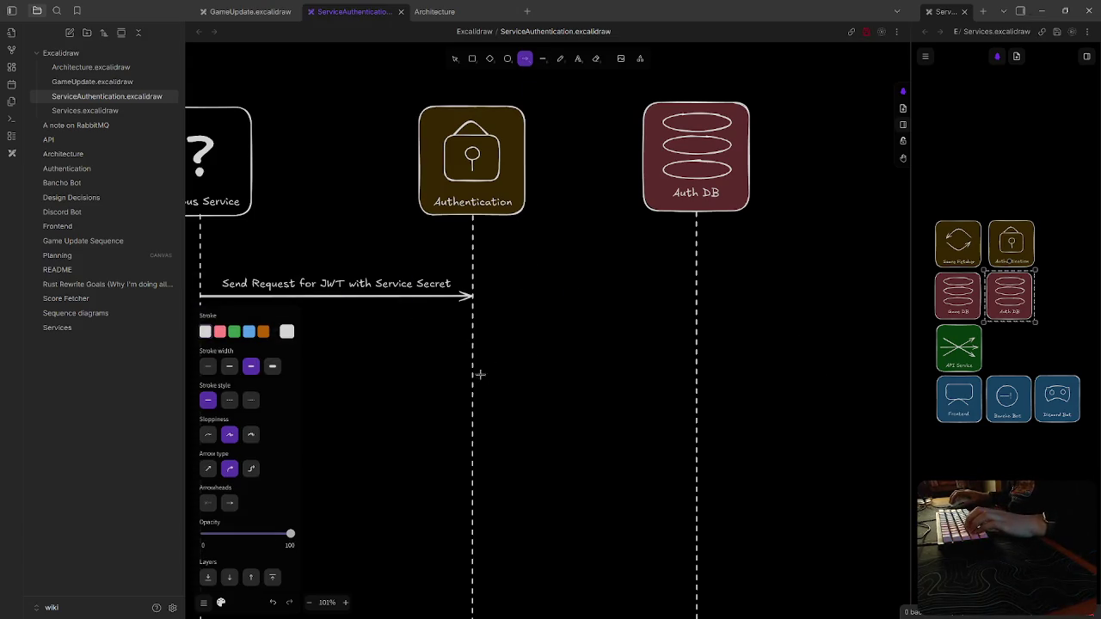
Draw an Authentication-to-Auth DB arrow labelled 'Check Service Secret against DB'
drag(471, 344, 693, 342)
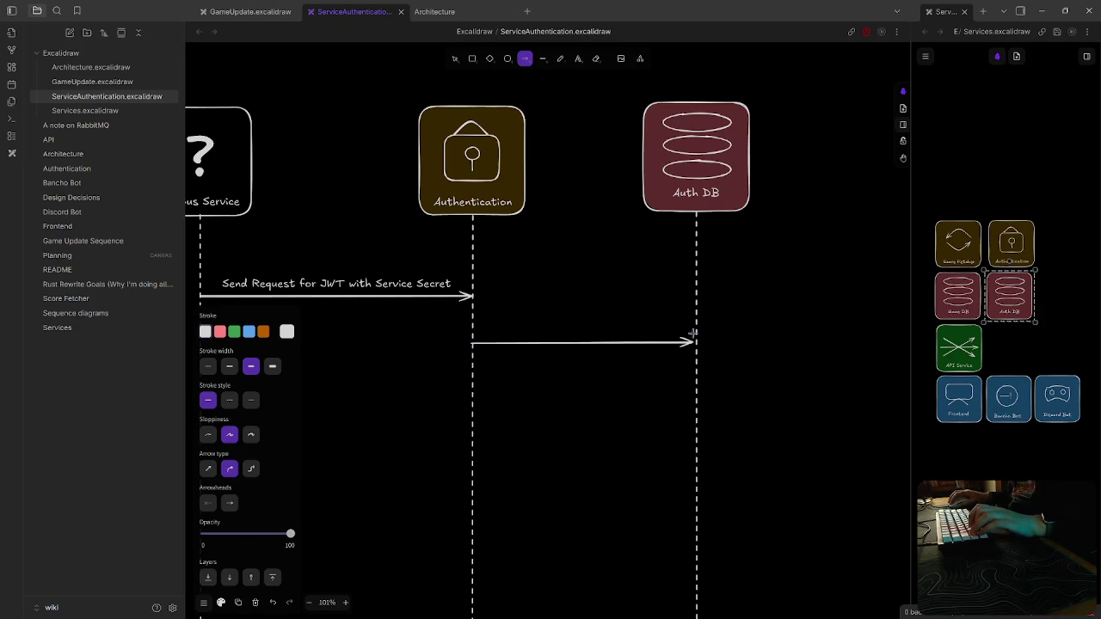
key(Escape)
double_click(583, 316)
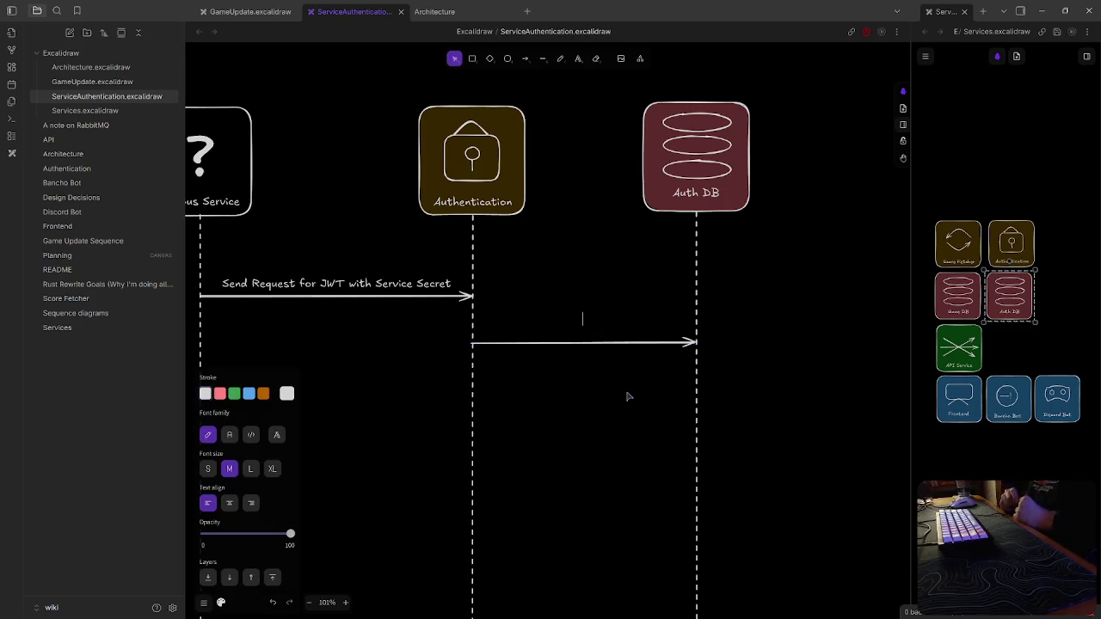
text(Check Service S)
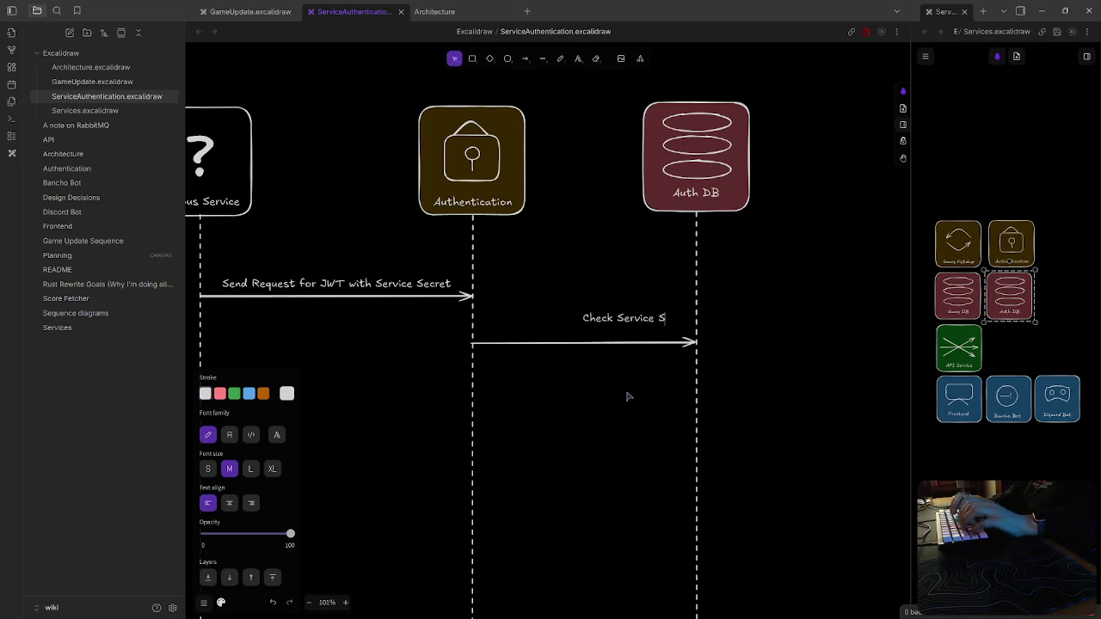
text(ret o)
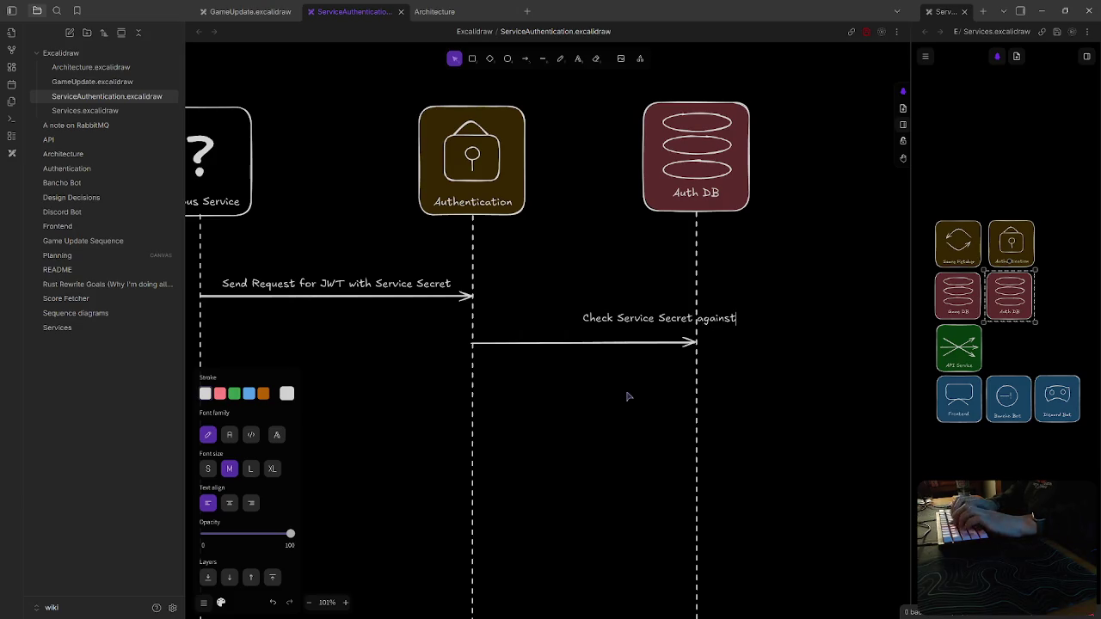
text(DB)
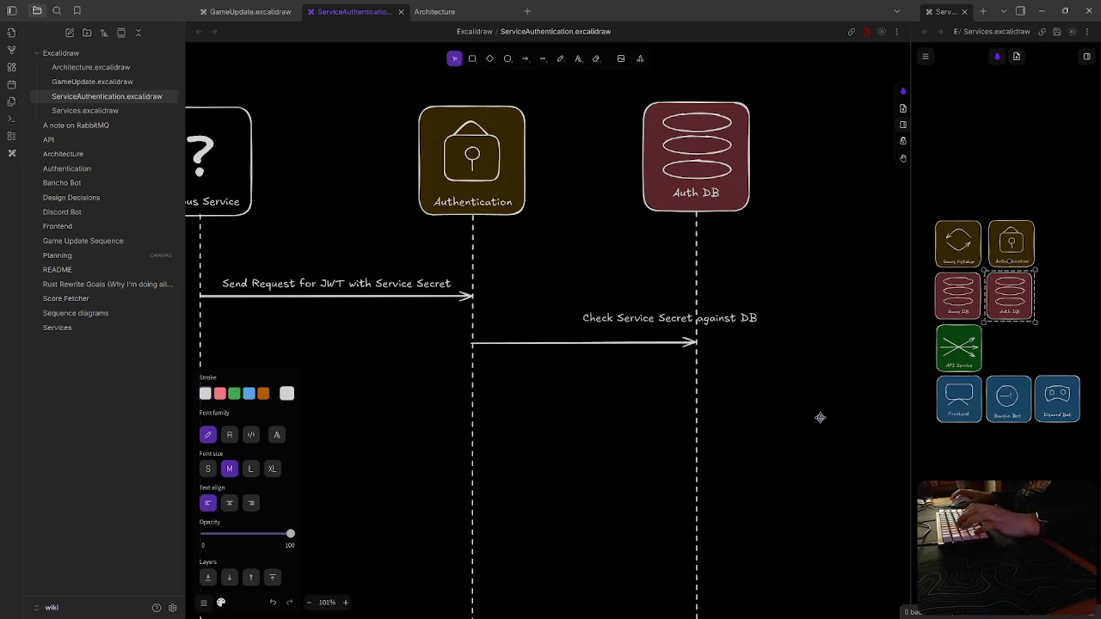
click(776, 375)
drag(738, 318, 655, 328)
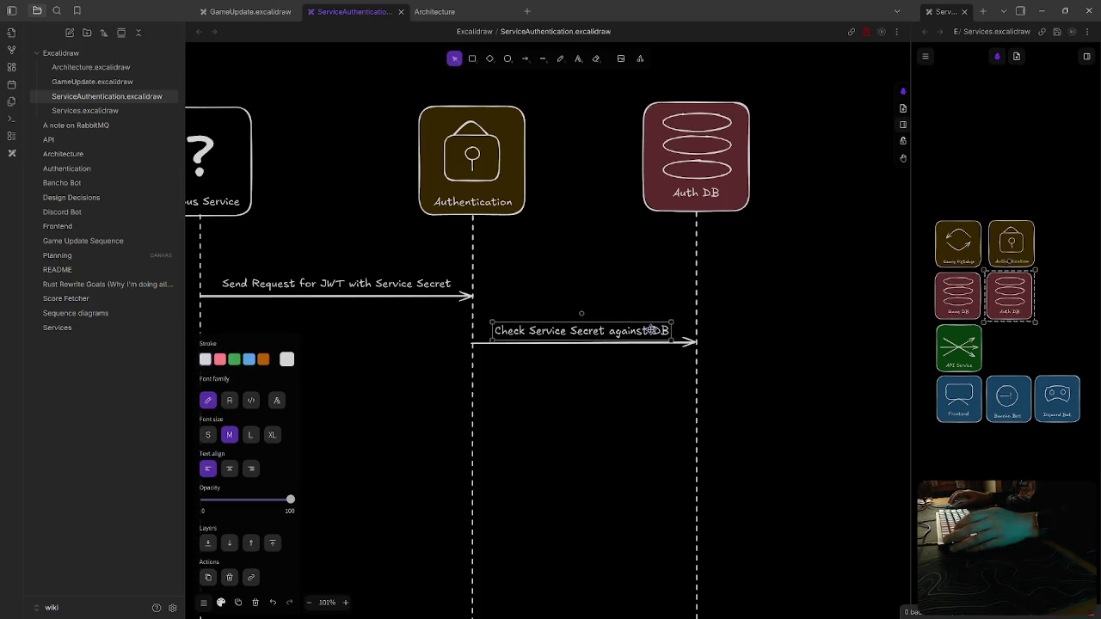
drag(656, 328, 653, 332)
click(590, 424)
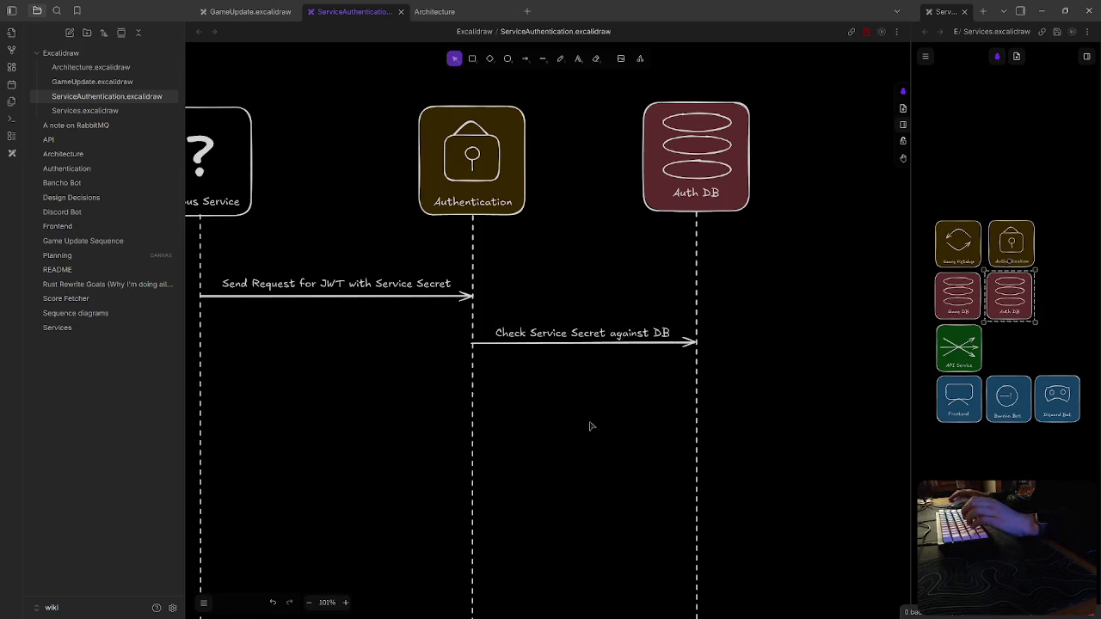
mouse_move(597, 415)
mouse_down()
mouse_move(782, 405)
mouse_move(805, 419)
mouse_move(692, 394)
mouse_up()
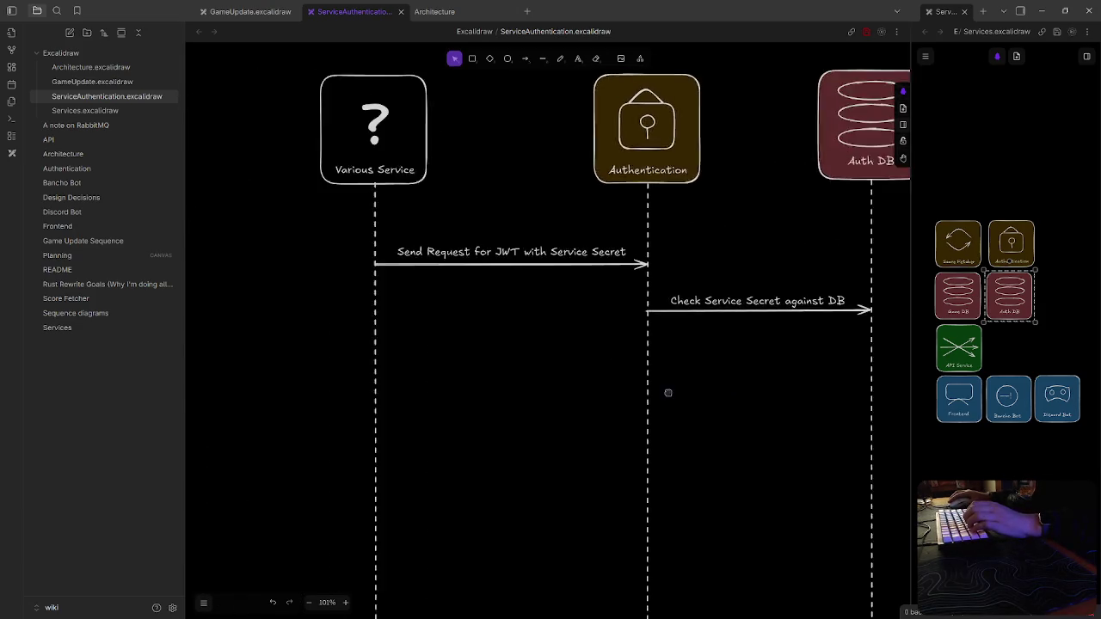
Draw a dashed return arrow from Auth DB to Authentication
click(524, 57)
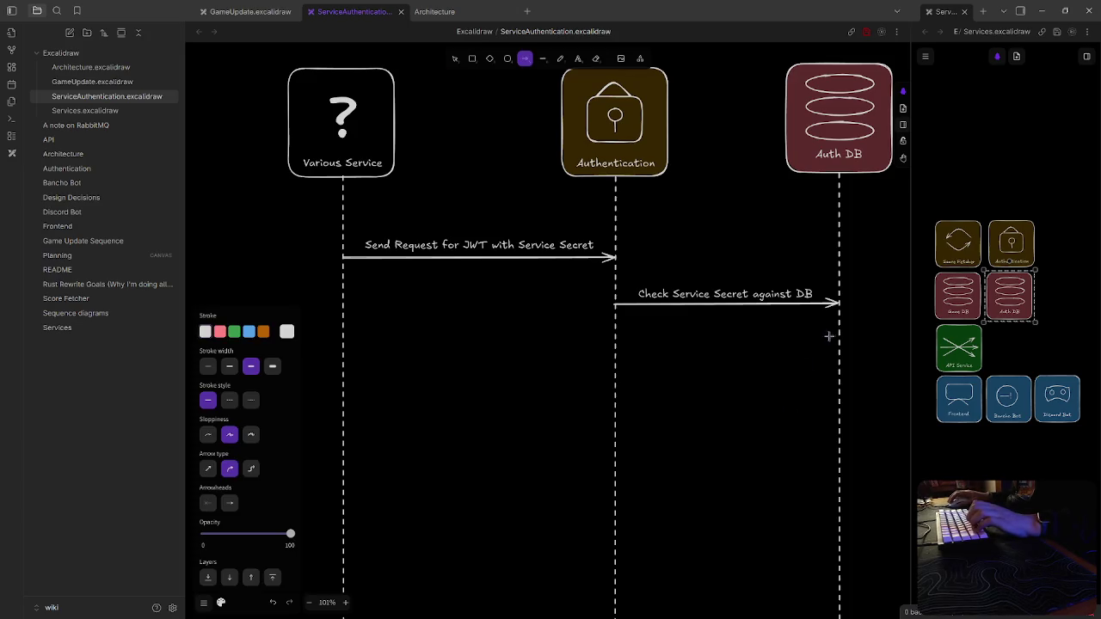
drag(838, 343, 615, 343)
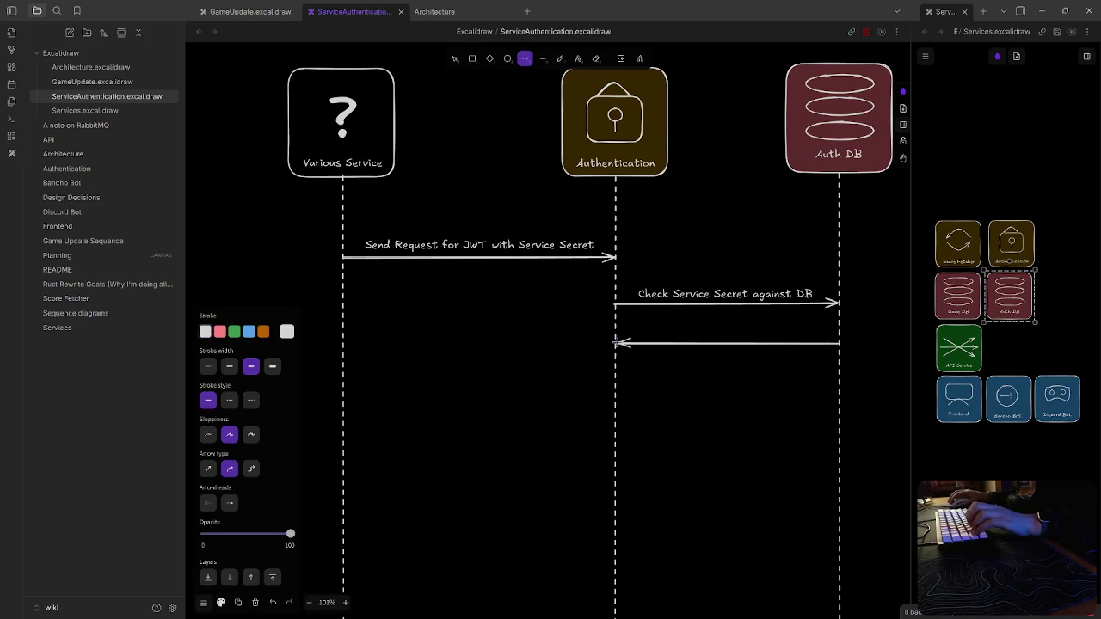
click(229, 365)
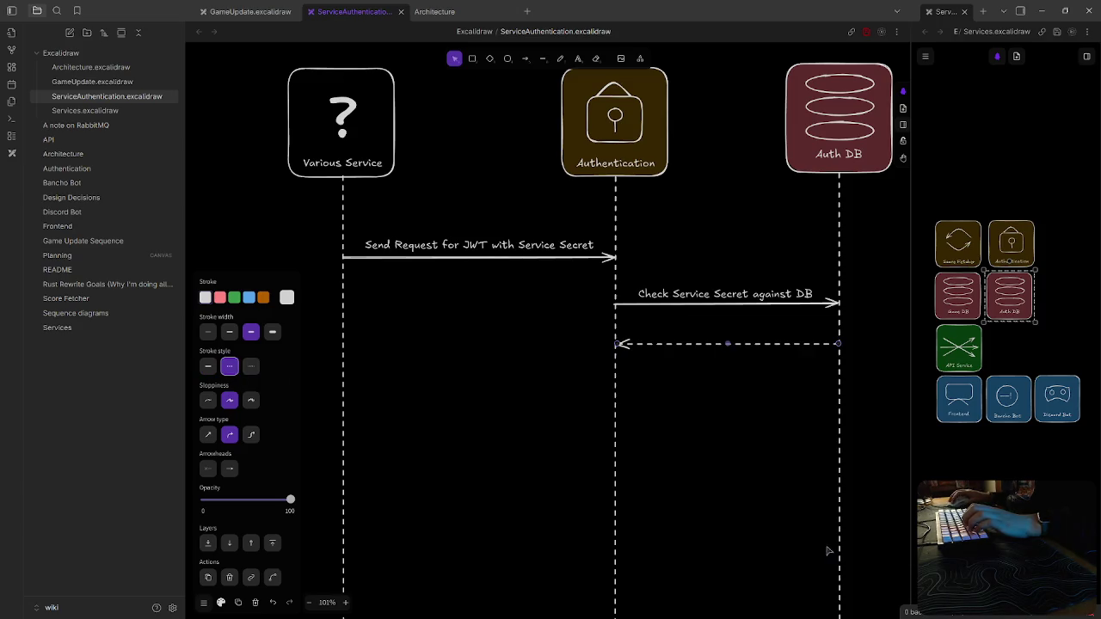
click(736, 355)
Label the return arrow 'Return whether secret is valid', centred over it
double_click(721, 327)
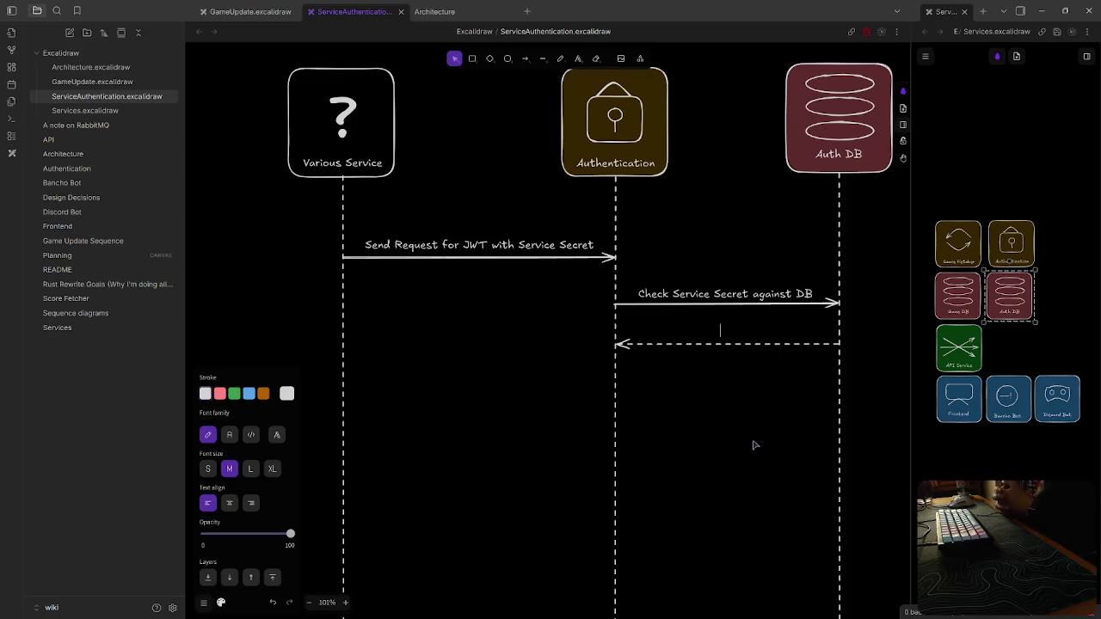
text(Return wheth)
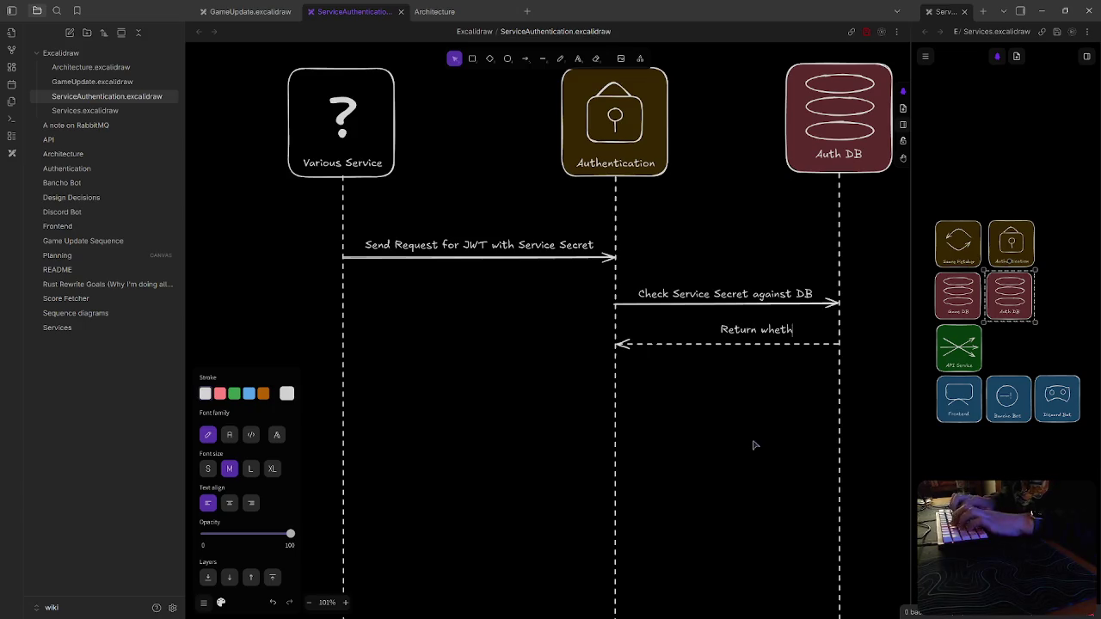
text(er secret is fu)
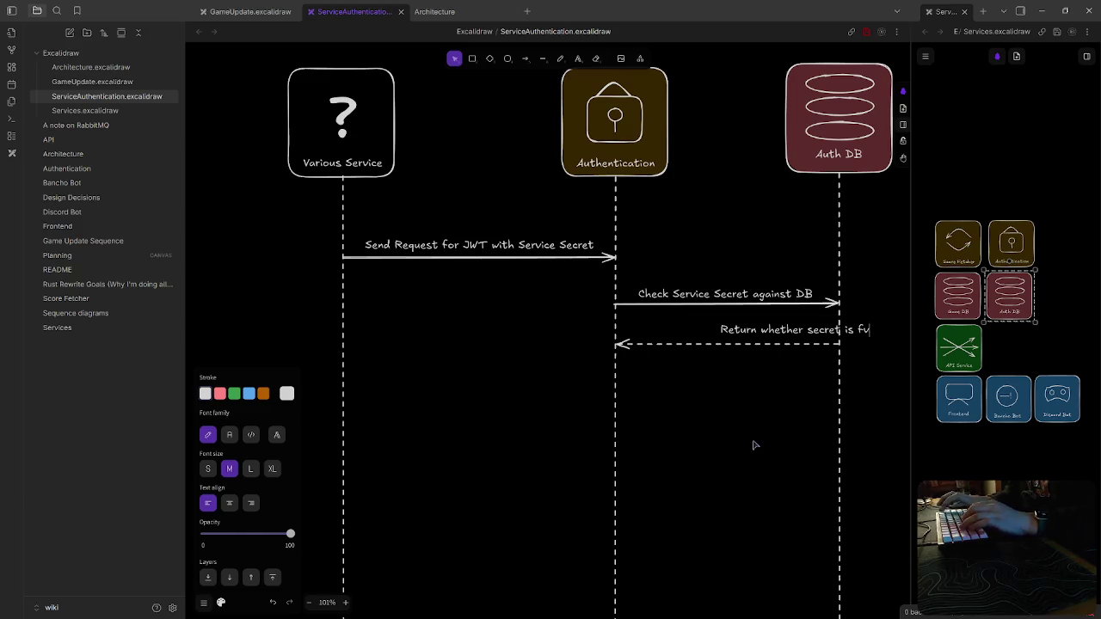
text(lid)
click(715, 445)
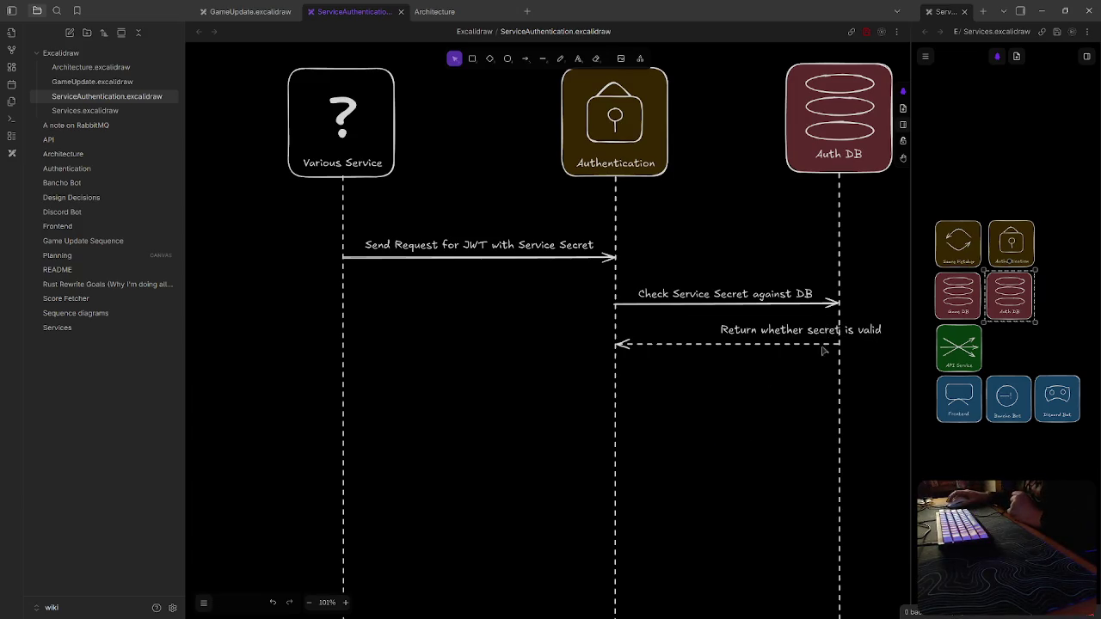
drag(861, 329, 791, 331)
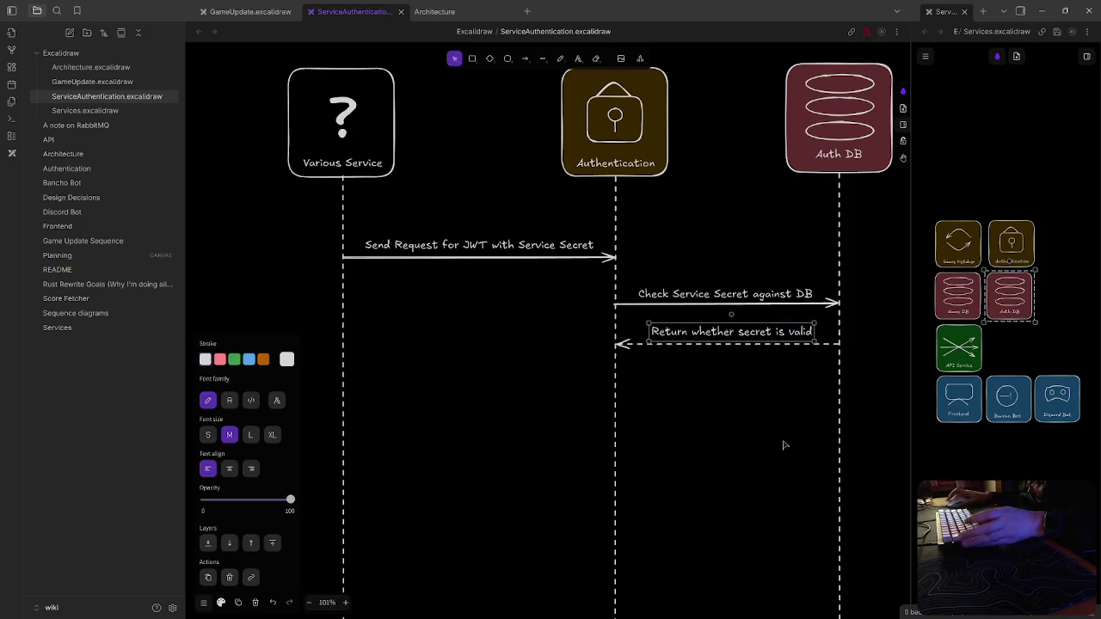
key(Escape)
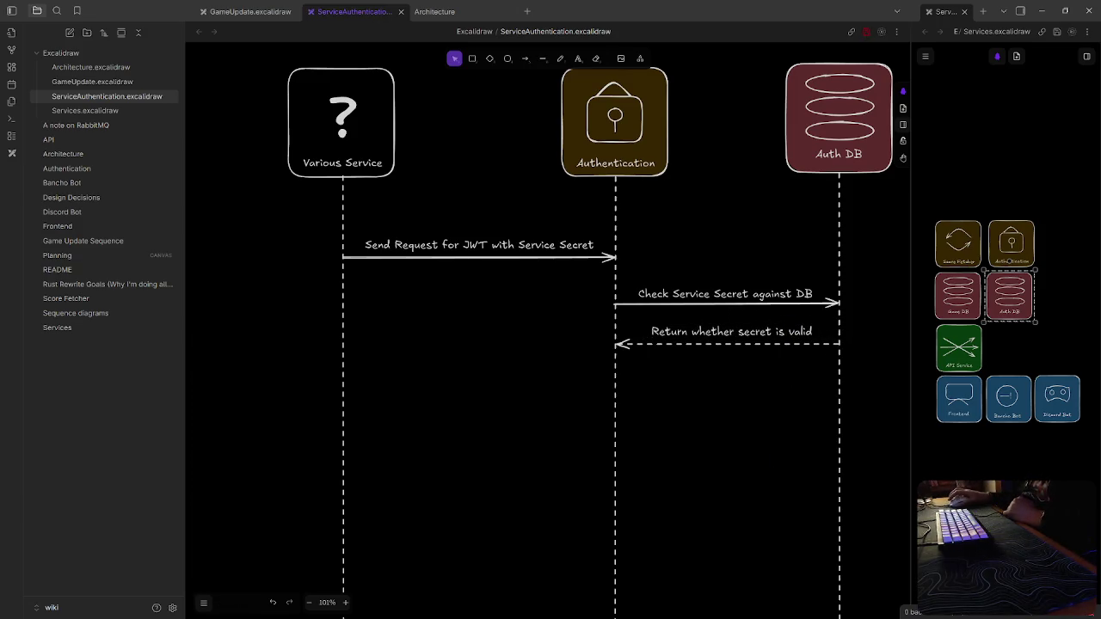
scroll(776, 433, left, 2)
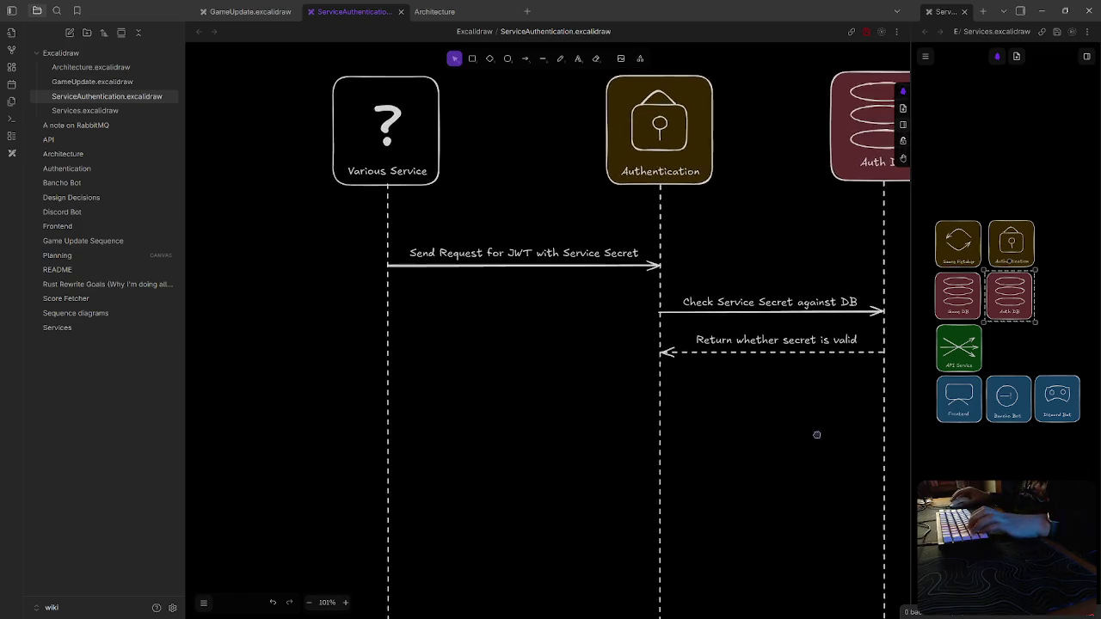
Draw a solid curved self-arrow looping down the Authentication lifeline
scroll(747, 438, left, 2)
scroll(801, 428, right, 1)
scroll(776, 421, right, 2)
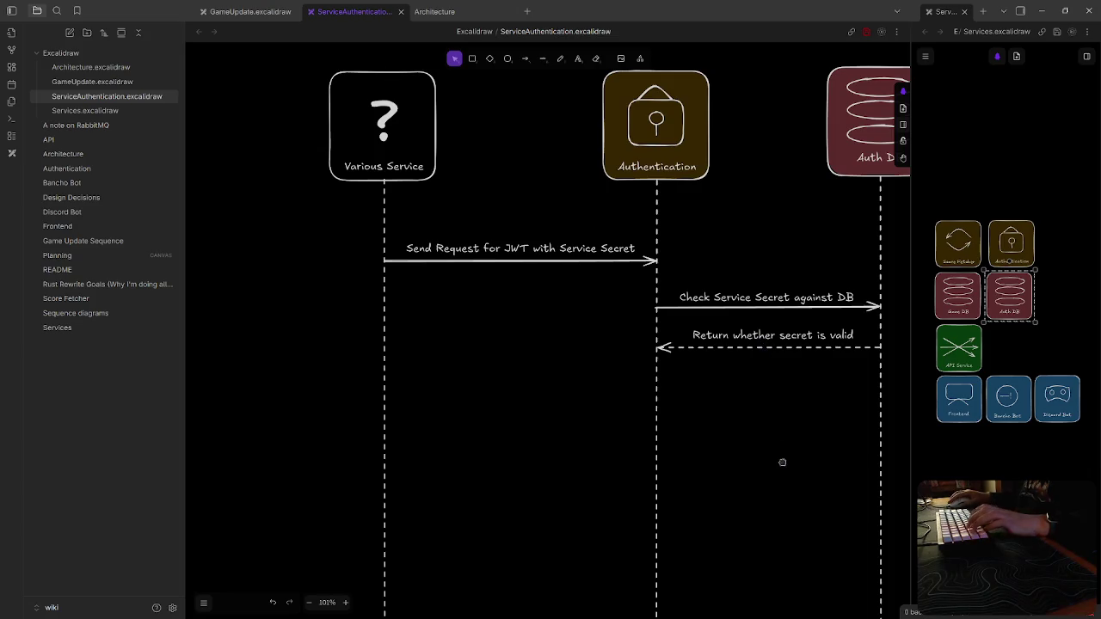
drag(782, 461, 759, 493)
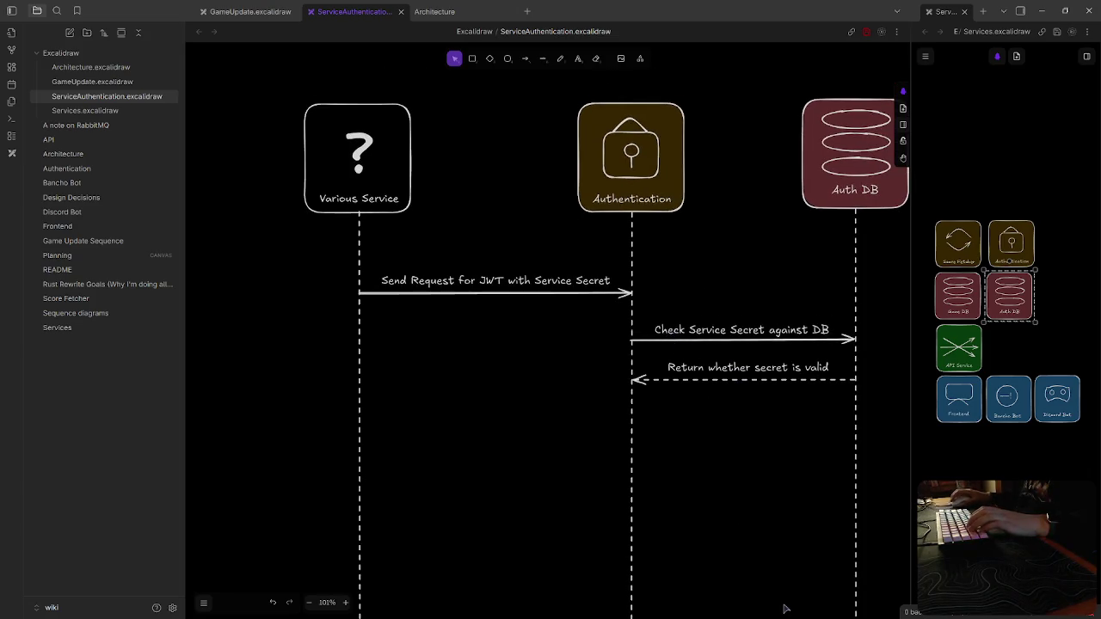
click(526, 60)
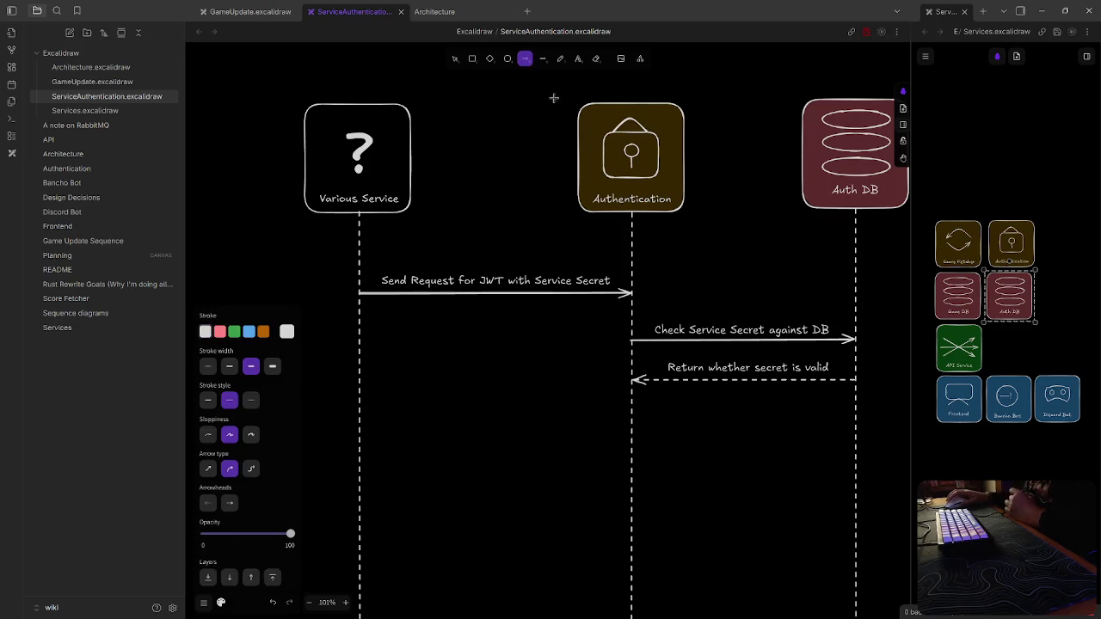
mouse_move(633, 412)
mouse_down()
mouse_move(632, 487)
mouse_move(669, 457)
mouse_up()
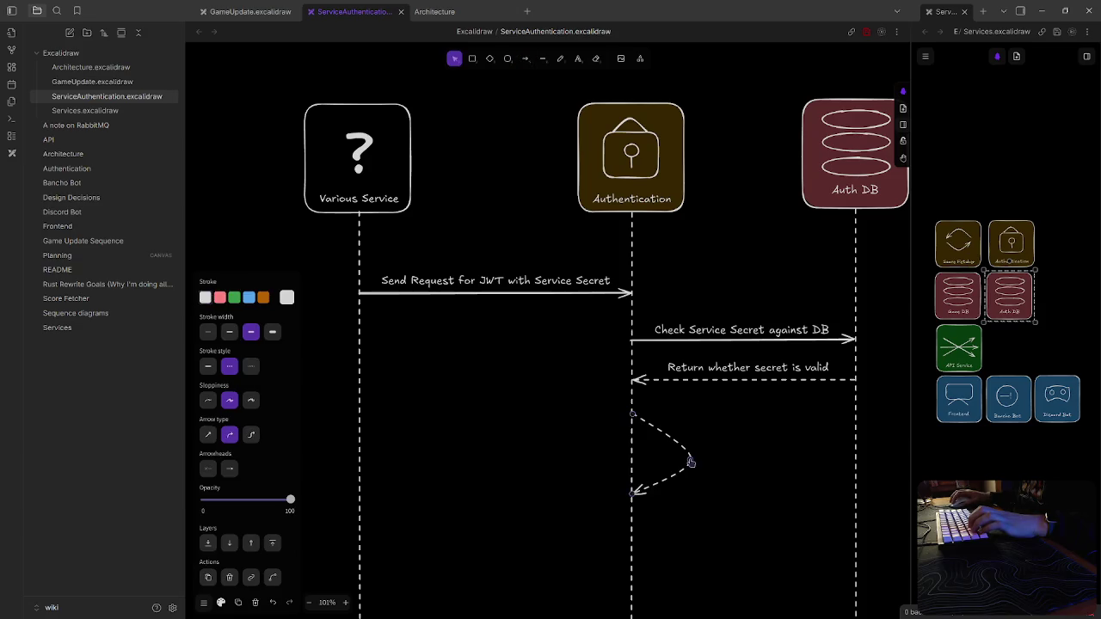
click(207, 367)
click(681, 442)
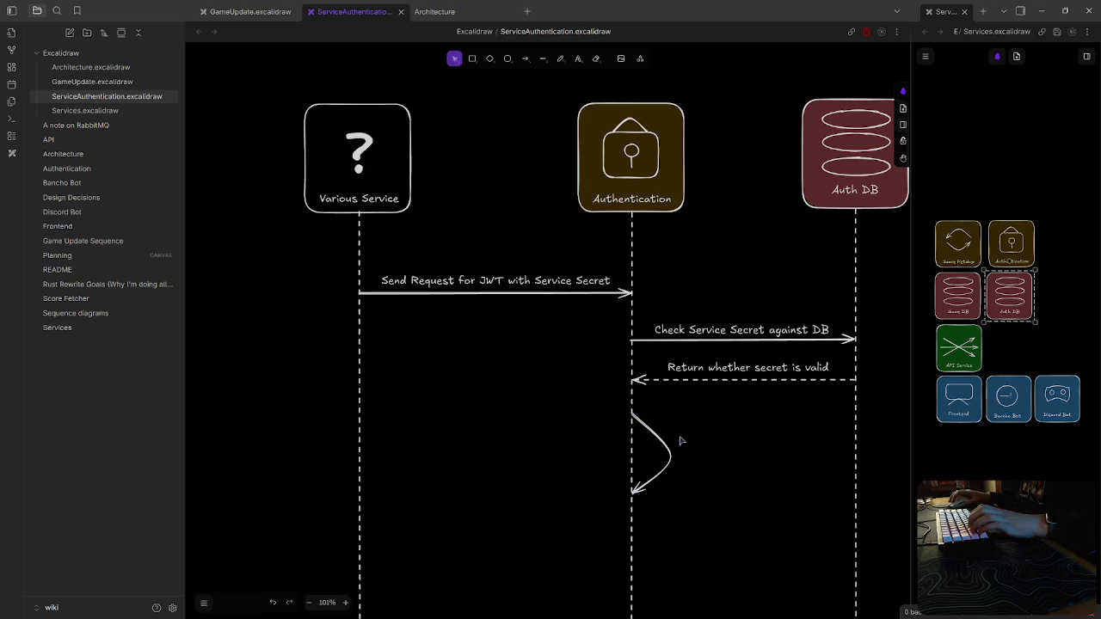
Label the looping arrow 'Sign service JWT'
double_click(681, 441)
text(Sign JWT)
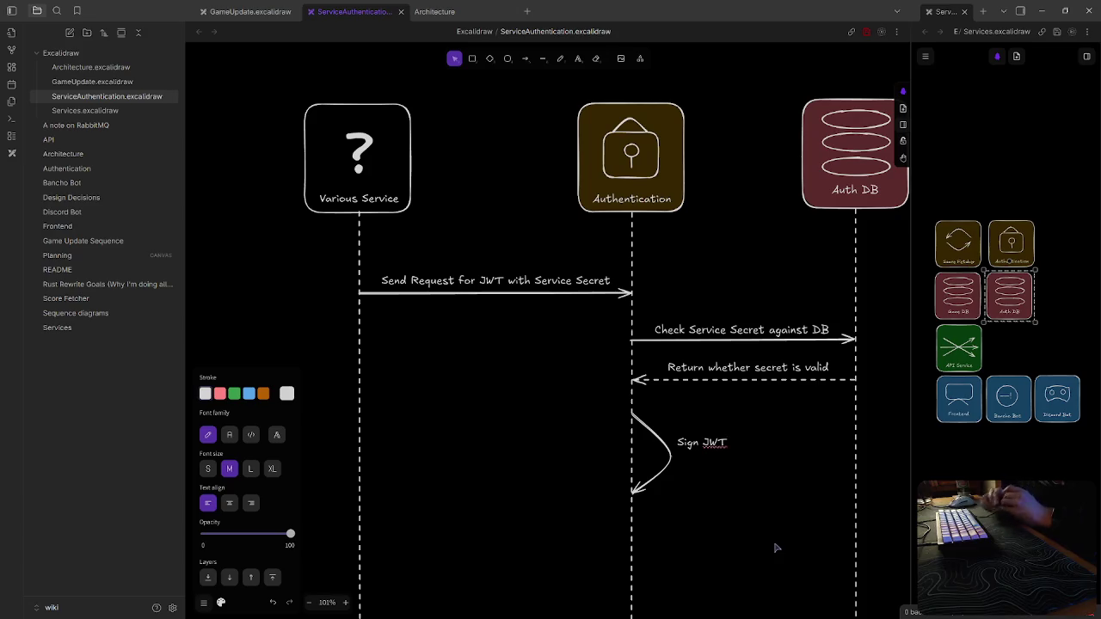
key(BackSpace)
key(BackSpace)
text(service)
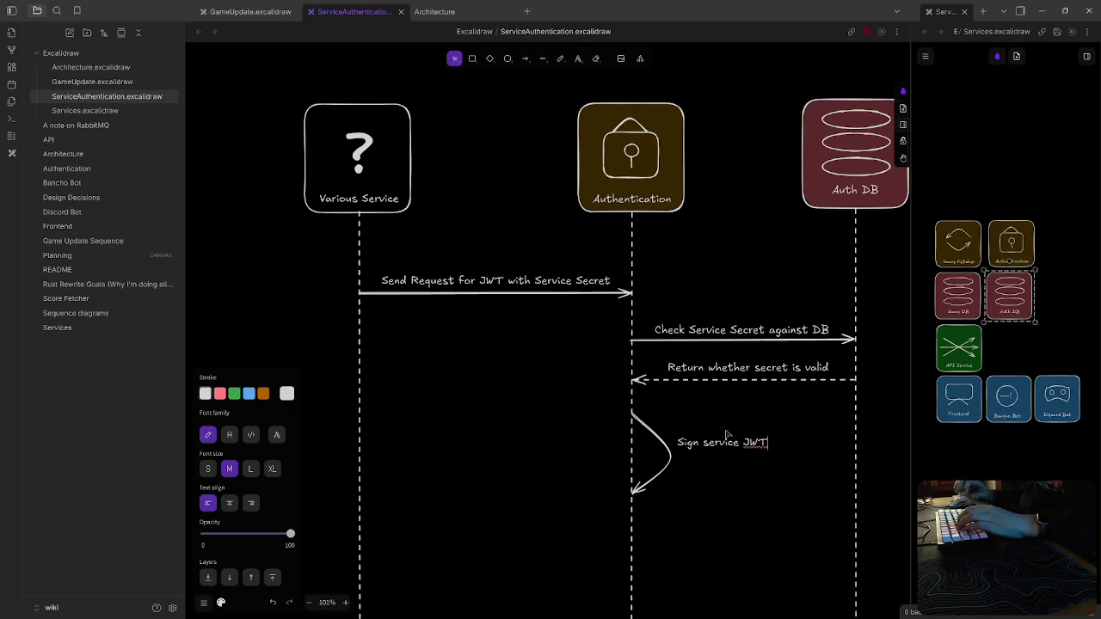
key(Escape)
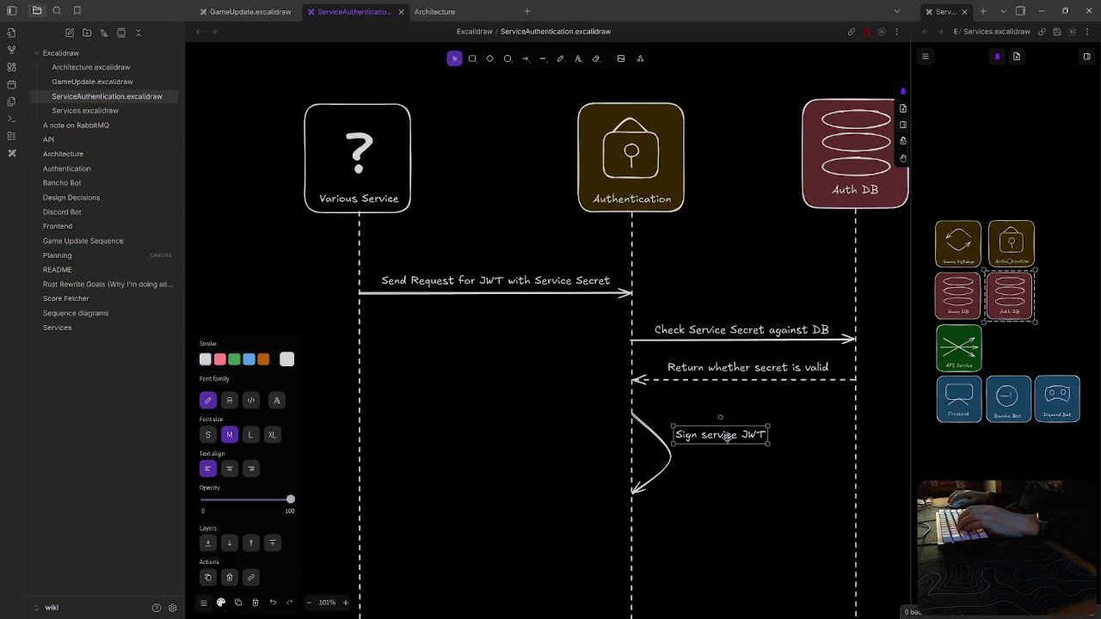
Shorten the Various Service and Authentication lifelines to end below the Sign service JWT arrow
scroll(423, 457, down, 1)
scroll(423, 457, down, 3)
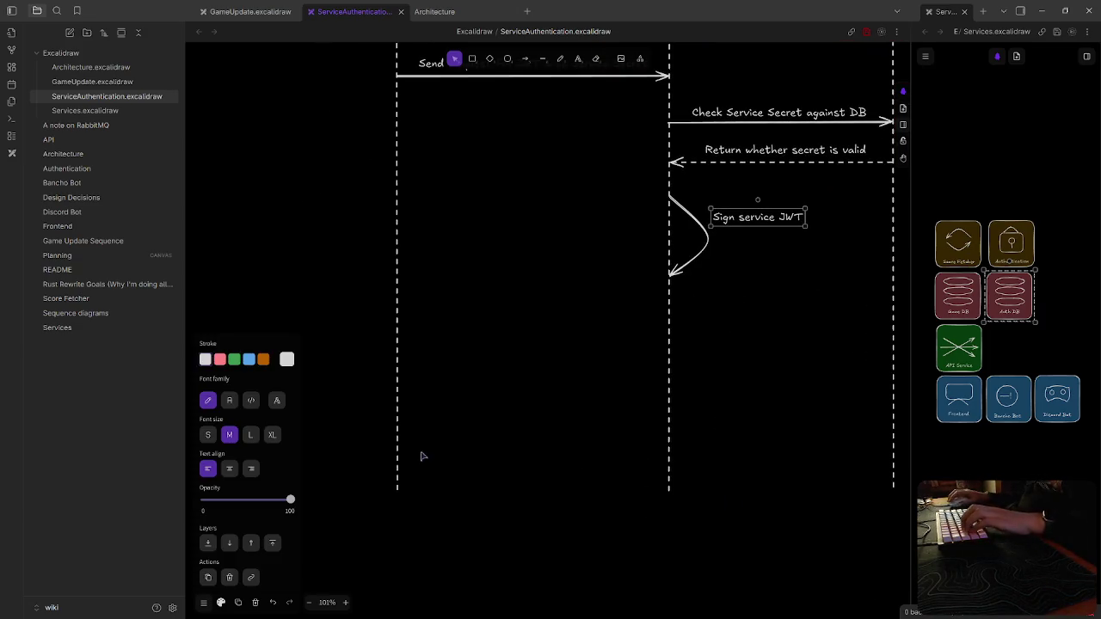
click(395, 480)
drag(399, 492, 399, 350)
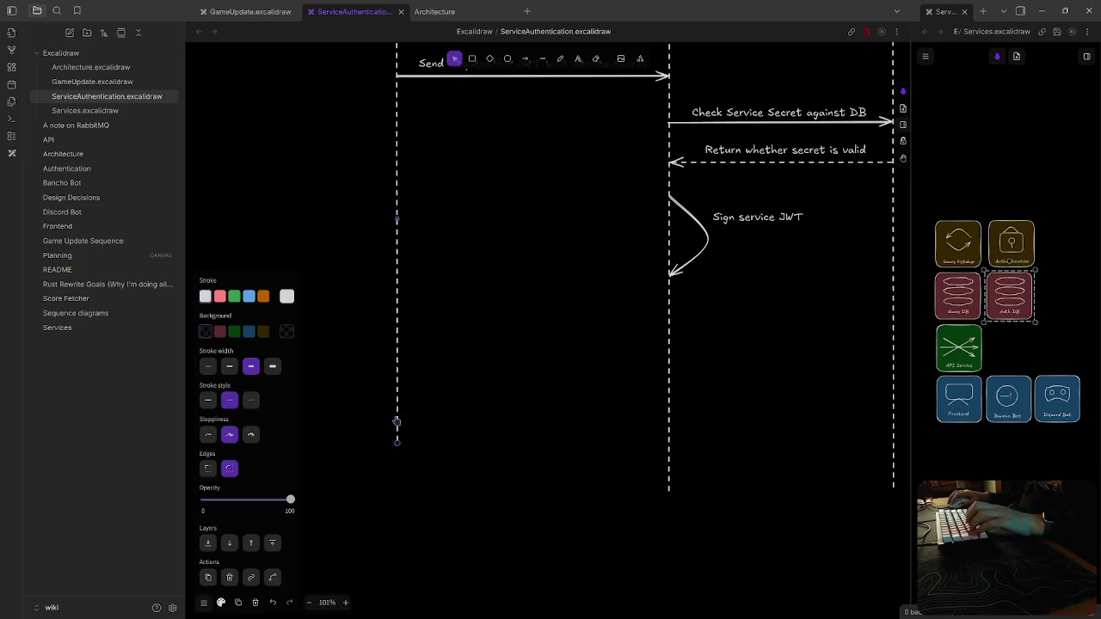
click(670, 434)
drag(666, 394, 670, 348)
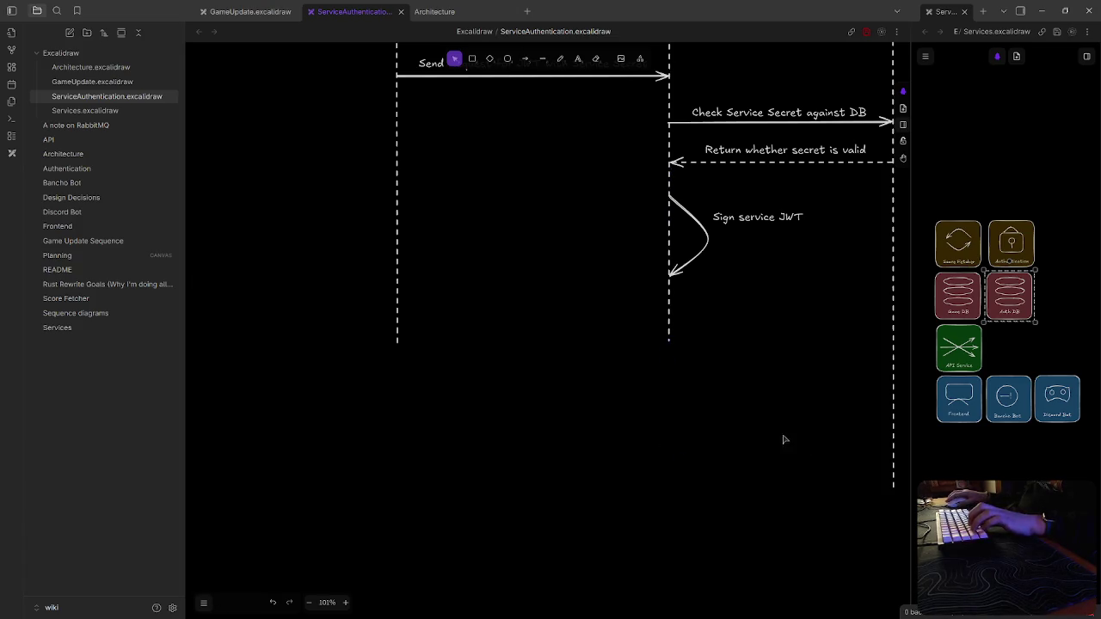
Shorten the Auth DB lifeline to match the other two
drag(787, 442, 638, 459)
click(747, 460)
drag(748, 510, 744, 372)
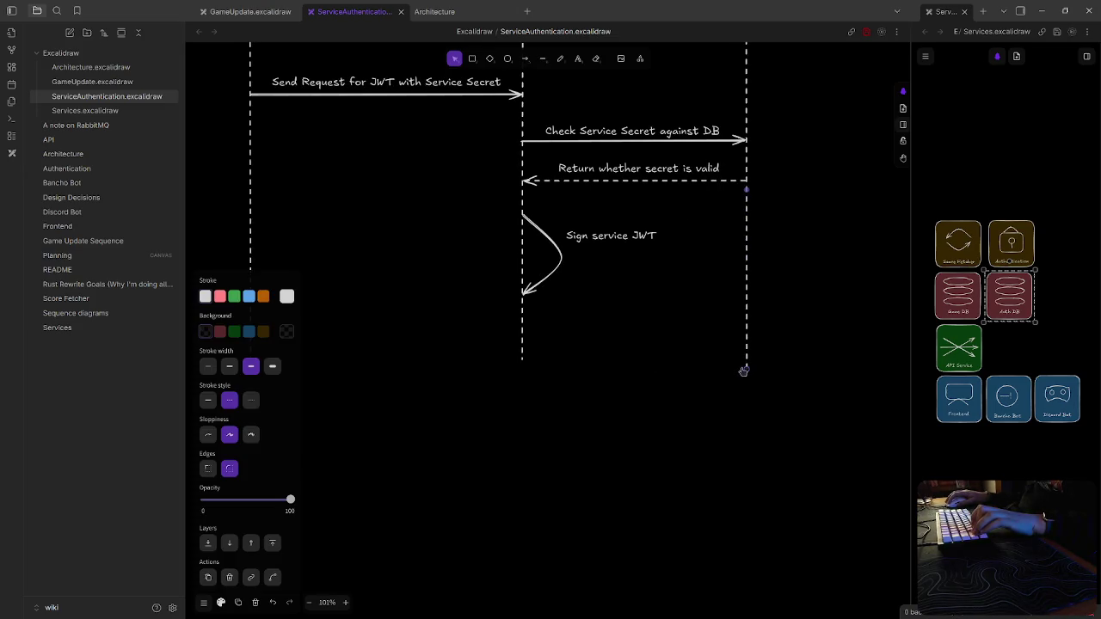
click(634, 369)
drag(634, 369, 691, 442)
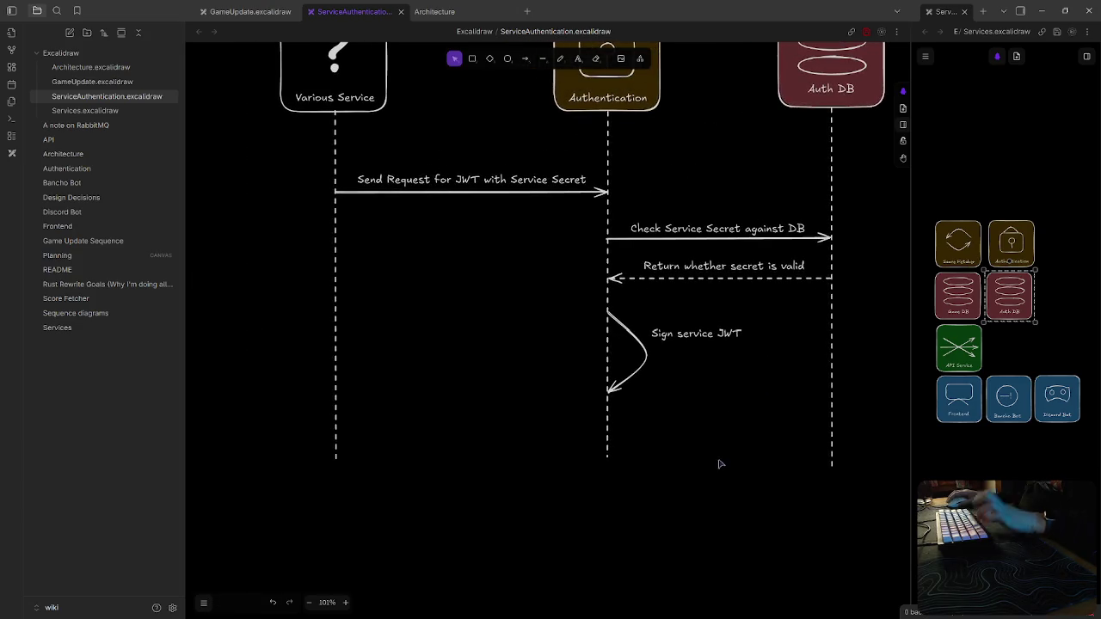
scroll(688, 413, left, 3)
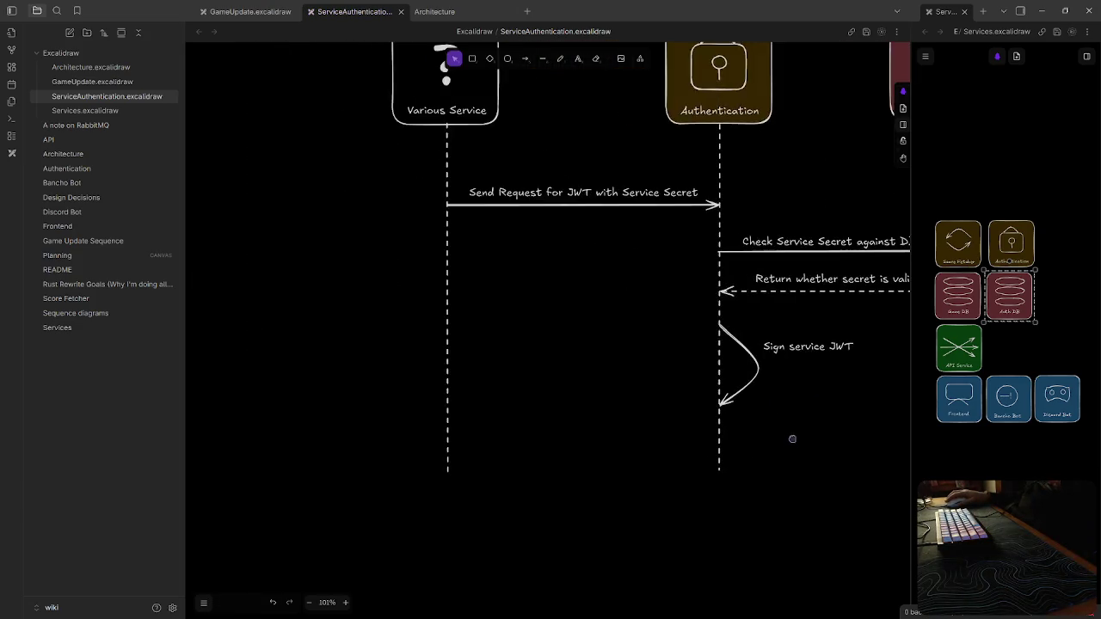
Draw an Authentication-to-Various Service arrow labelled 'Return signed Service JWT'
click(525, 59)
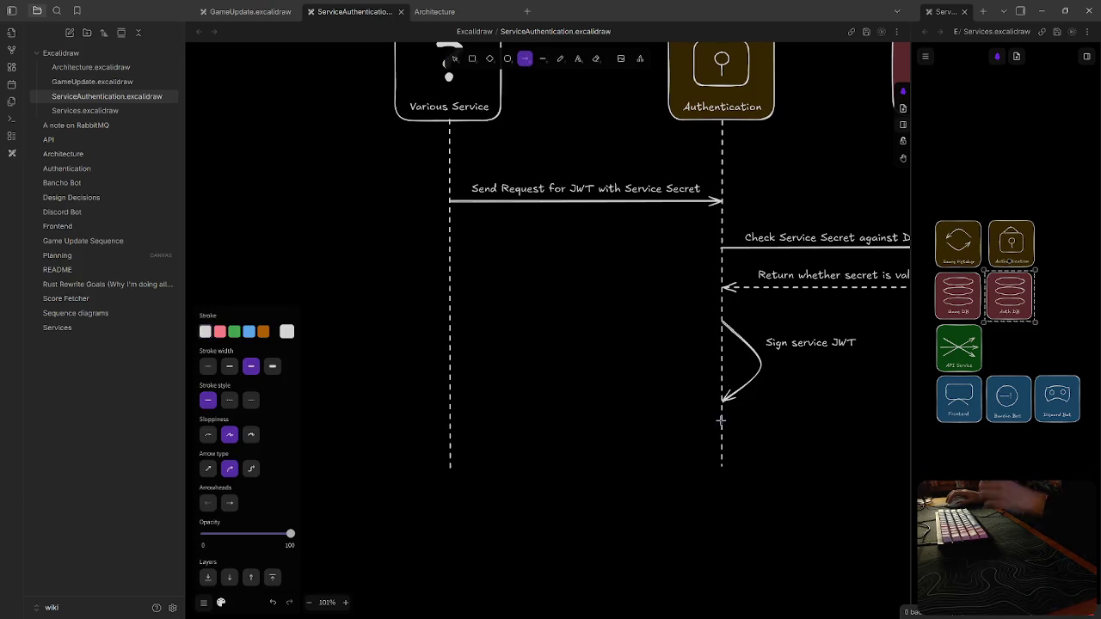
drag(722, 425, 452, 425)
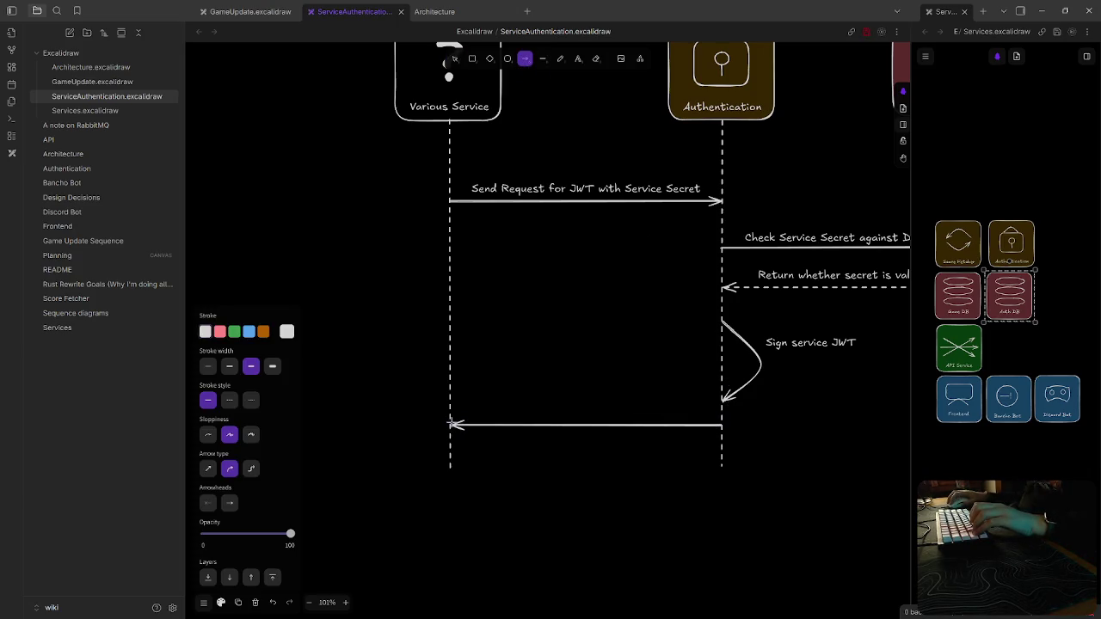
double_click(541, 366)
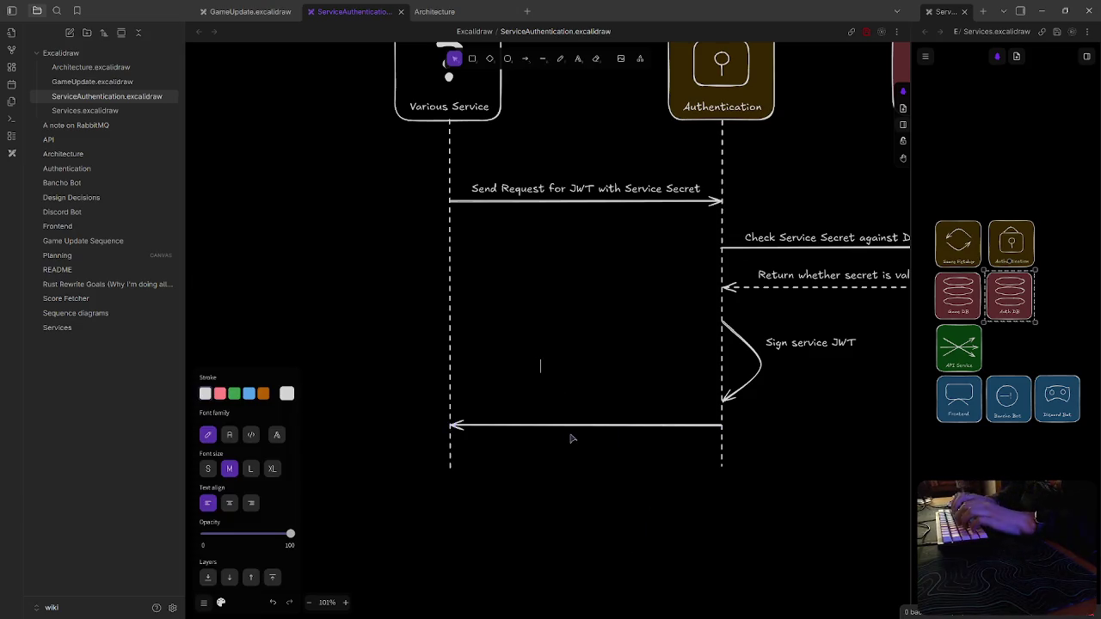
text(Return sign)
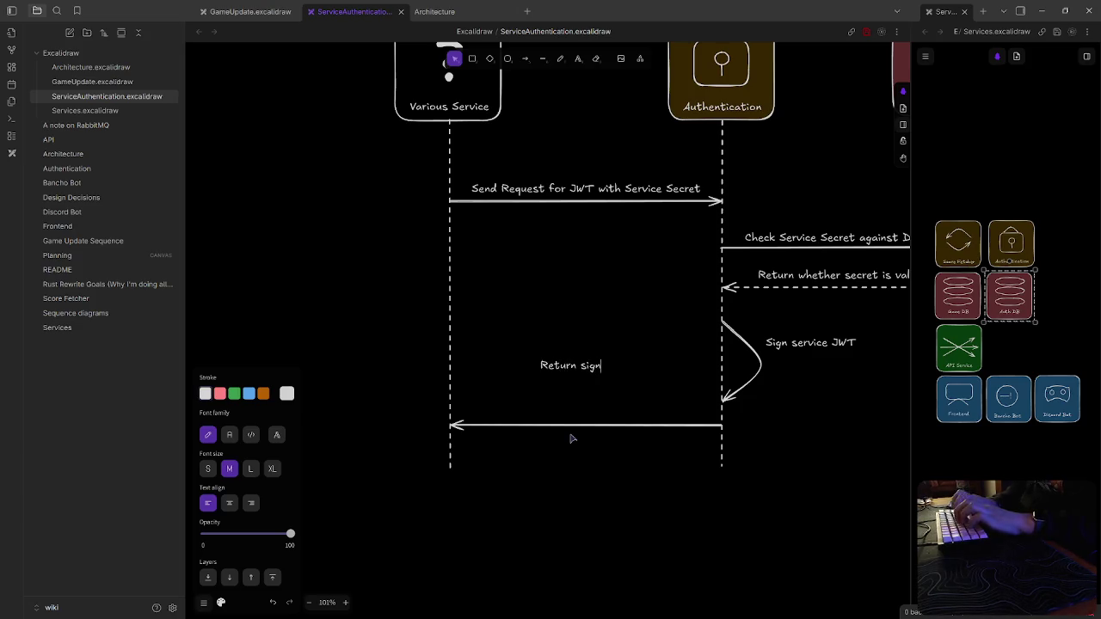
text(WTY)
drag(615, 366, 591, 413)
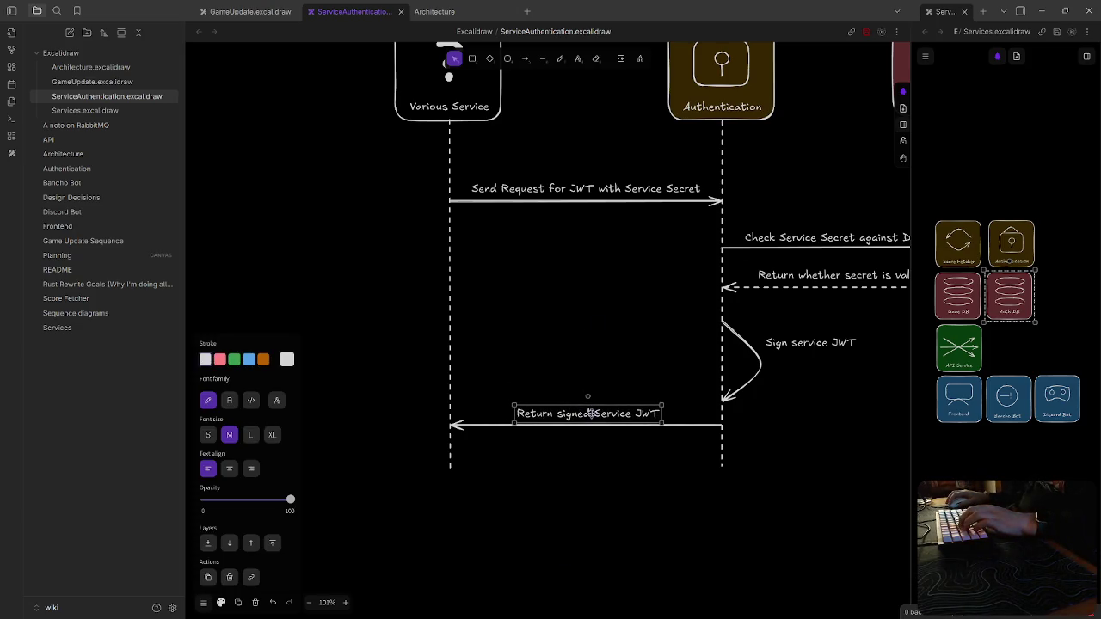
Make the return arrow dashed and zoom out to see the whole diagram
click(476, 425)
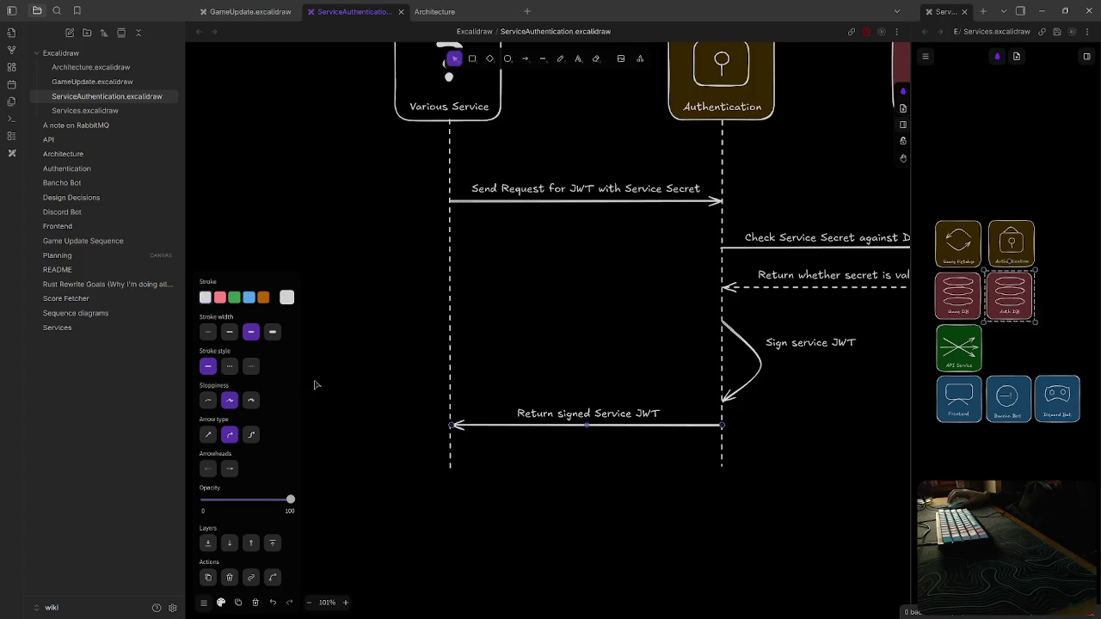
click(229, 367)
click(640, 533)
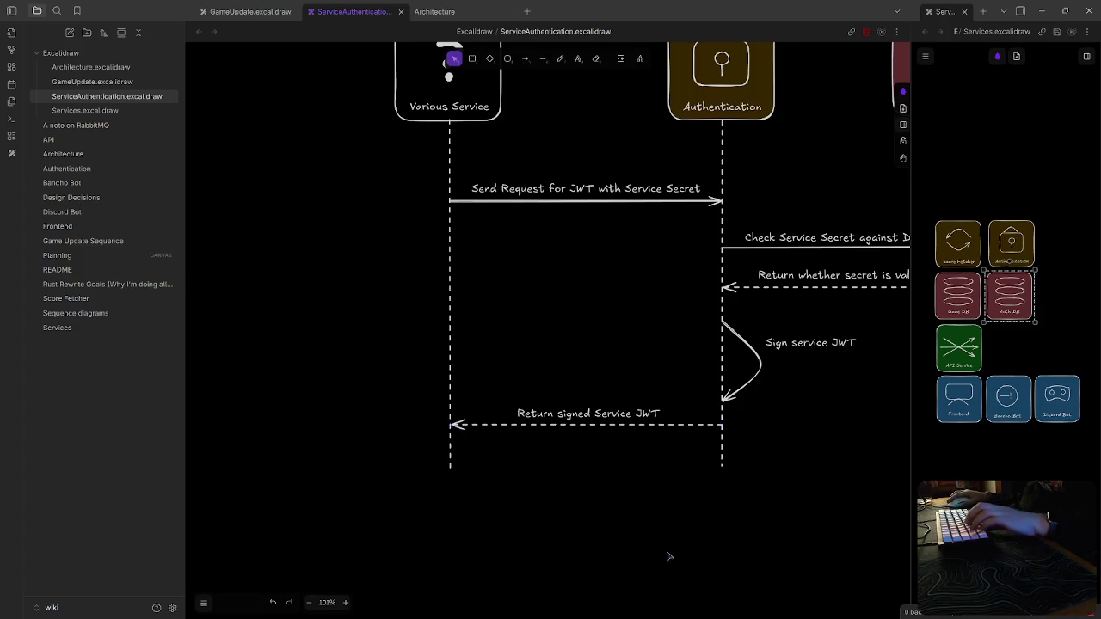
key(shift+1)
scroll(656, 557, down, 2)
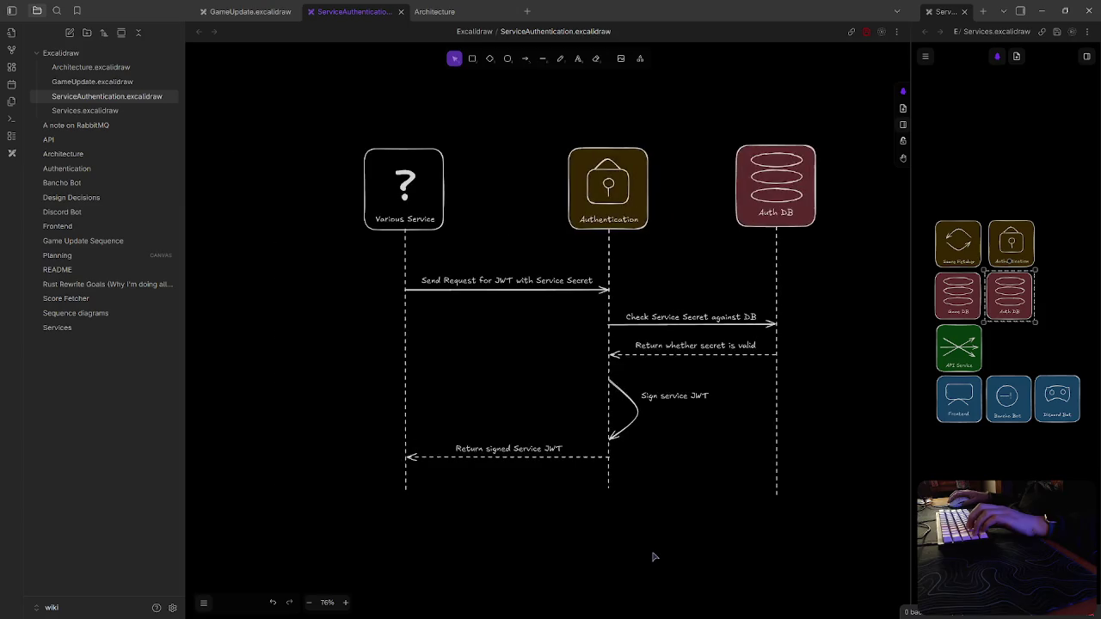
scroll(655, 557, right, 2)
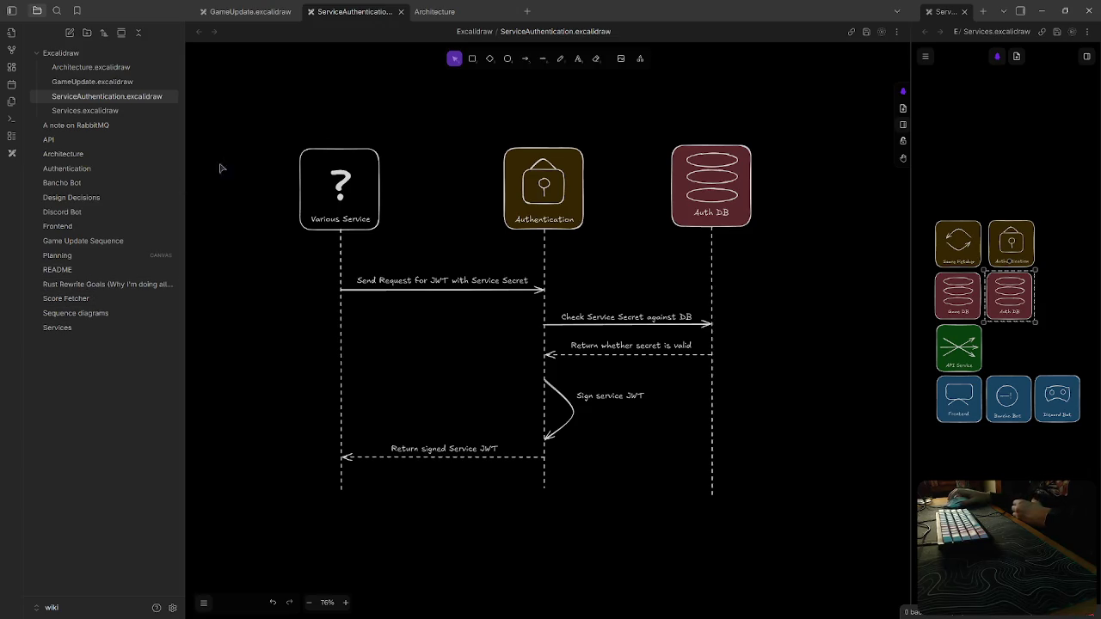
In Sequence diagrams, add a [[Service Authentication Sequence]] bullet and create that note
click(80, 315)
click(526, 160)
key(Return)
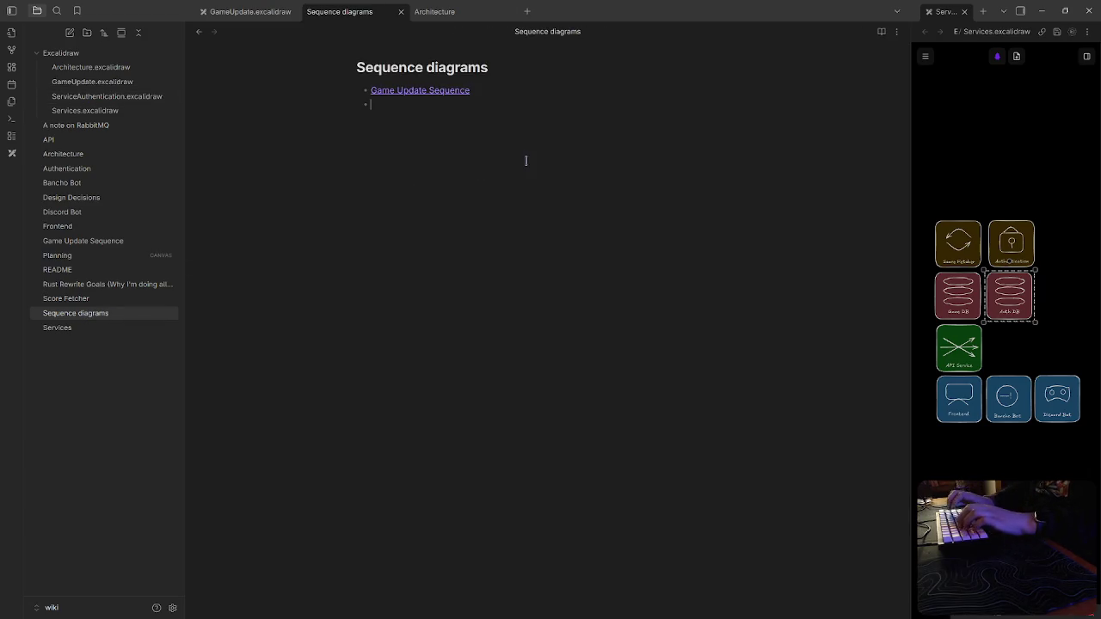
text([[Service Authentication)
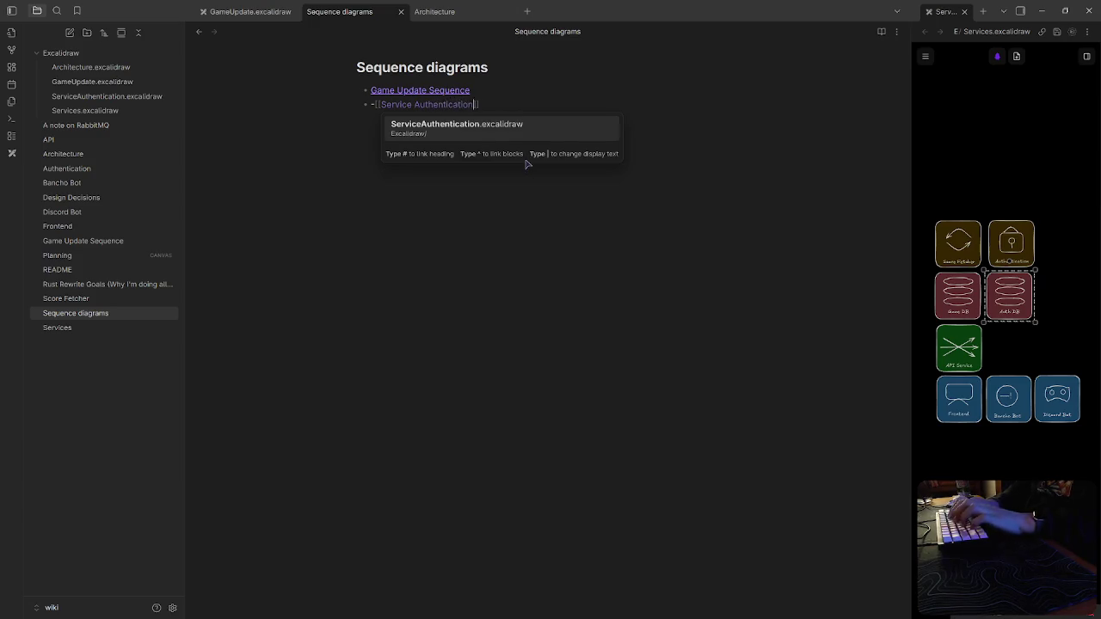
text( Se)
text(quence)
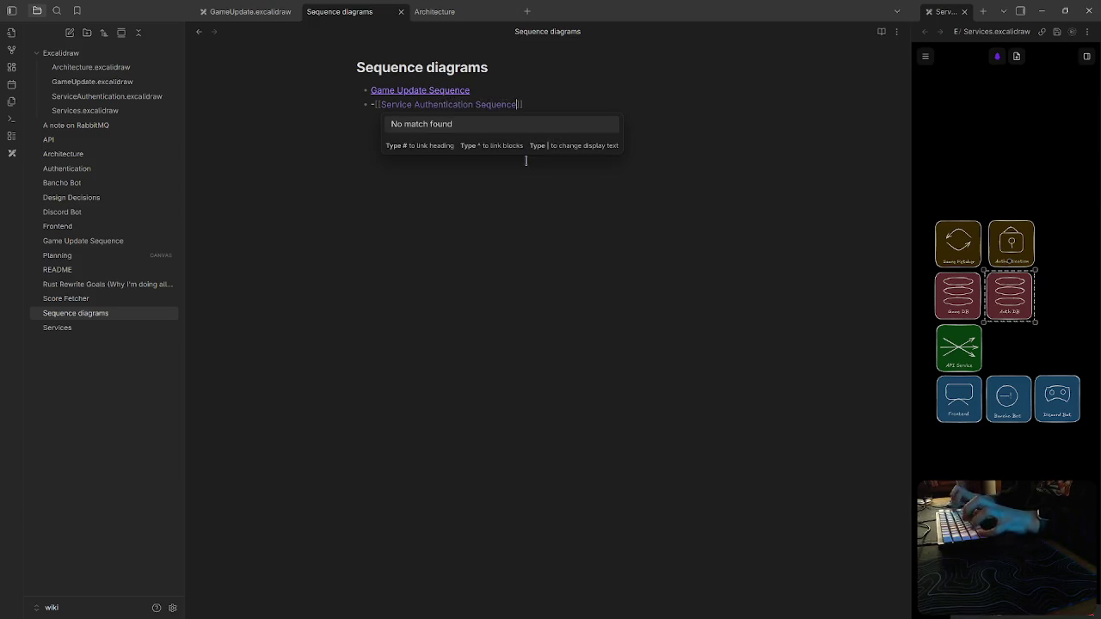
key(ctrl+Return)
Embed ![[ServiceAuthentication.excalidraw|100%]] in the new note
text(![[)
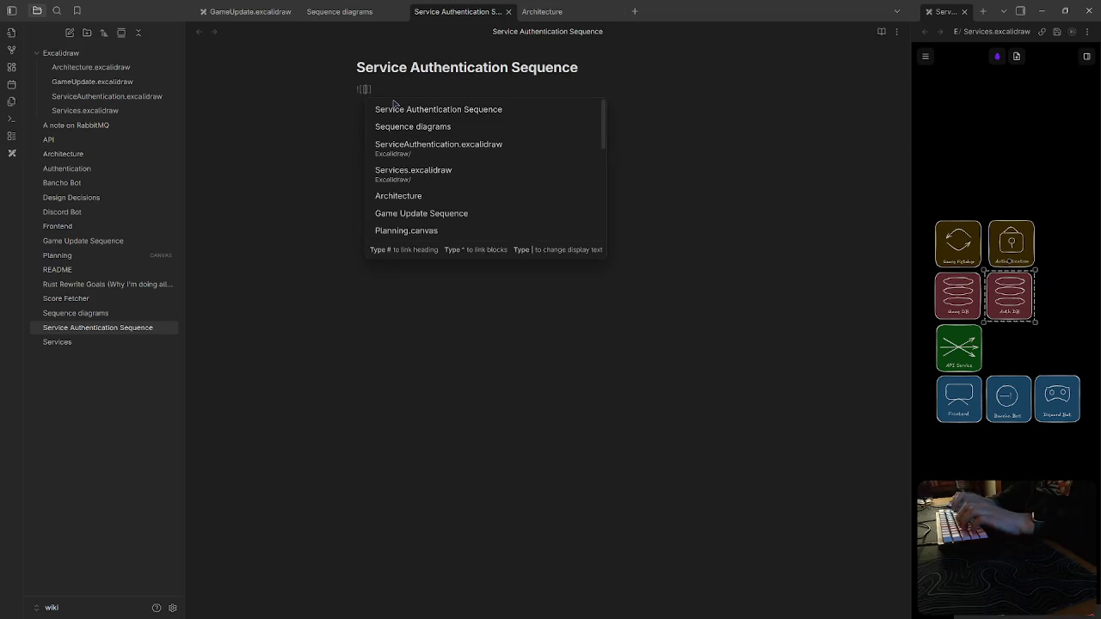
click(440, 151)
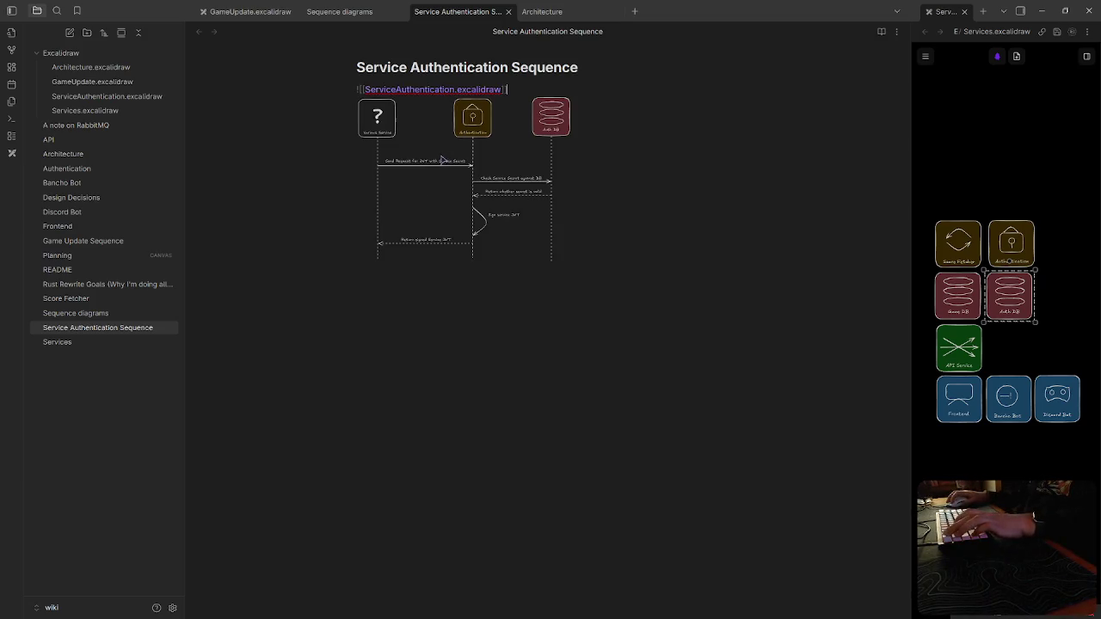
text(|100%)
key(Return)
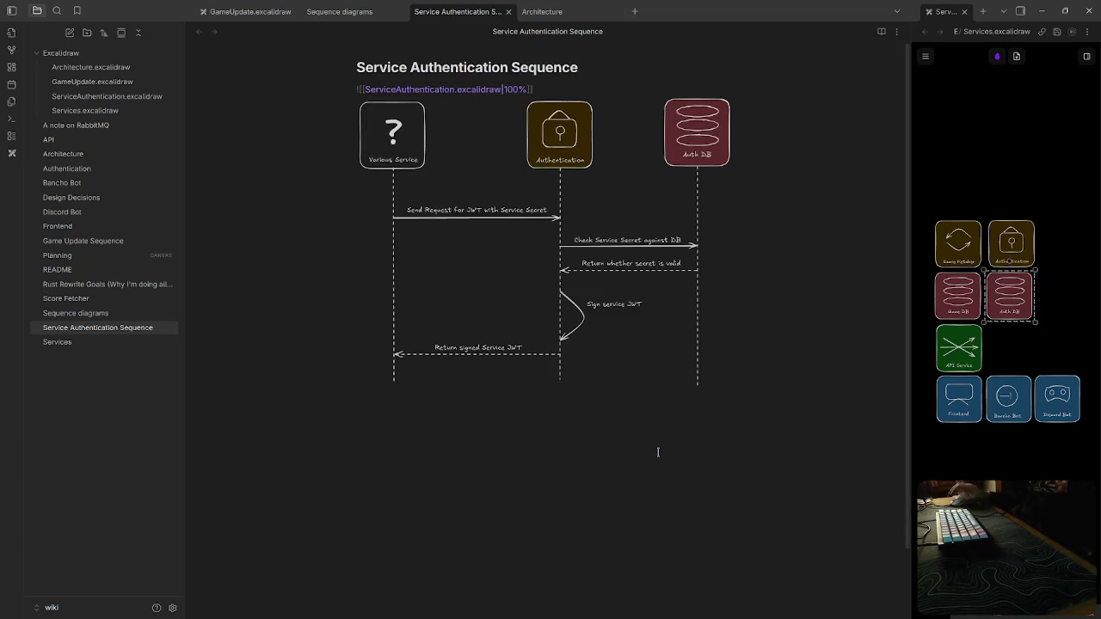
key(Return)
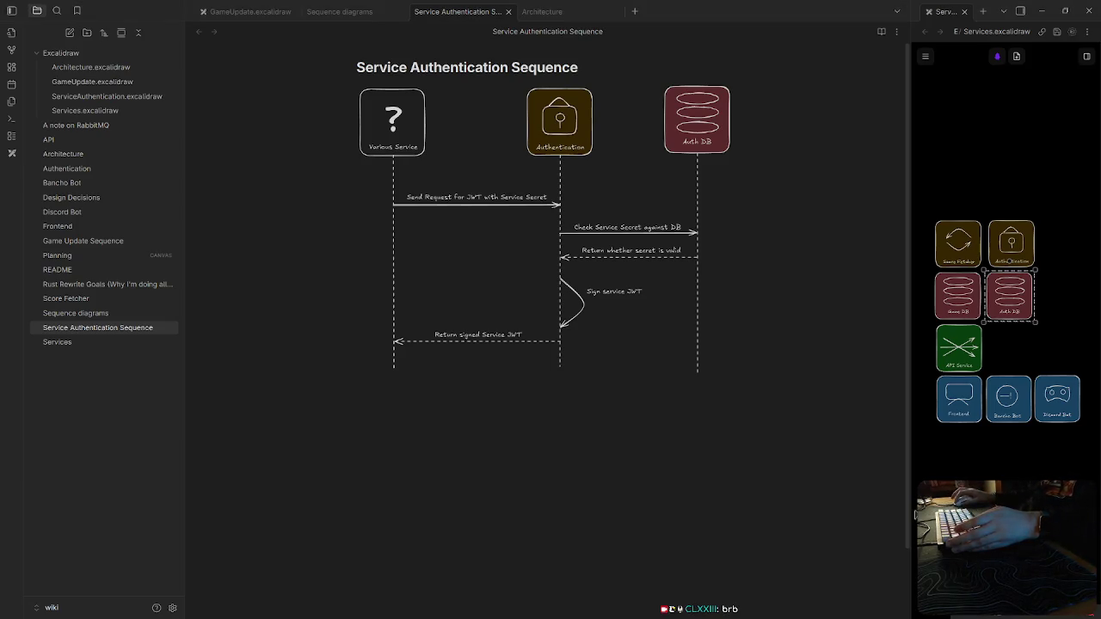
Try running a visualizer command (cmatrix) in the dropdown terminal
click(754, 483)
text(1)
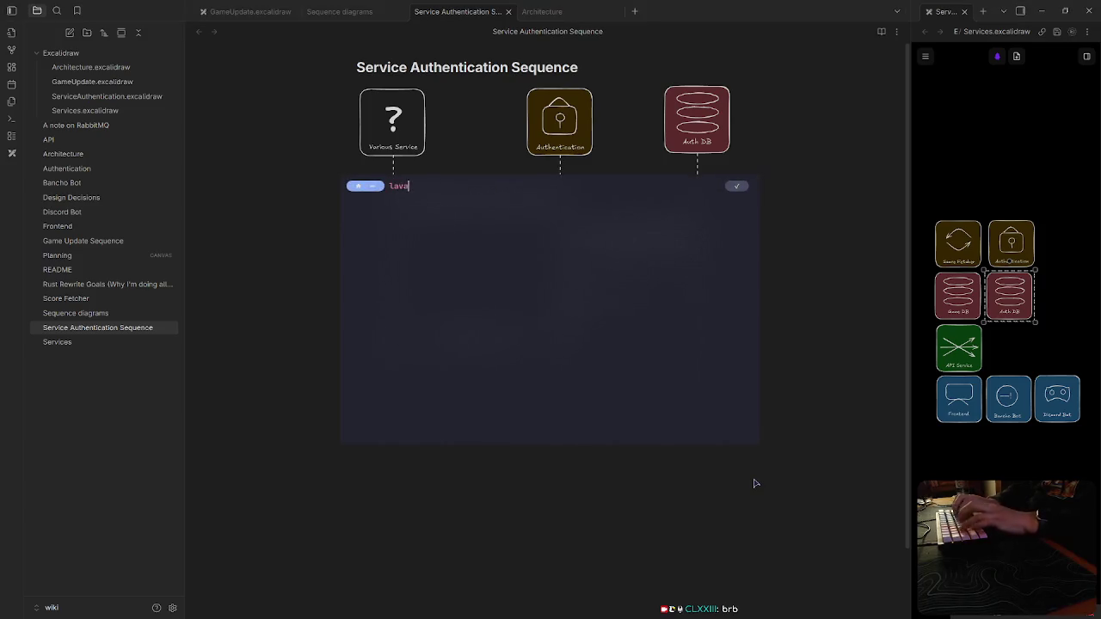
text(cava)
key(BackSpace)
text(ascii)
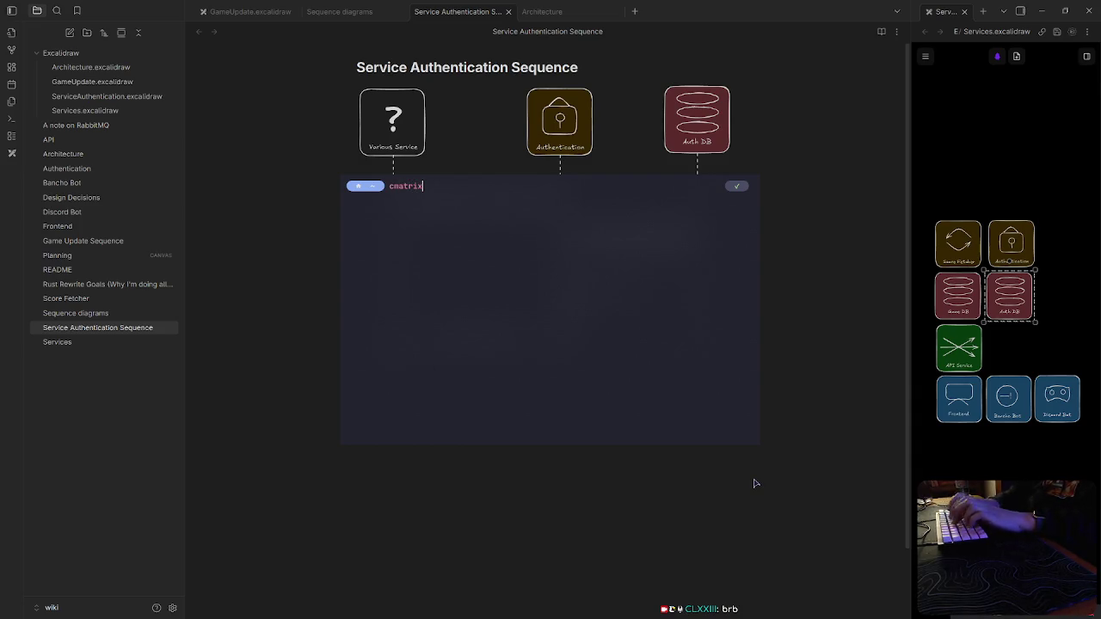
key(Return)
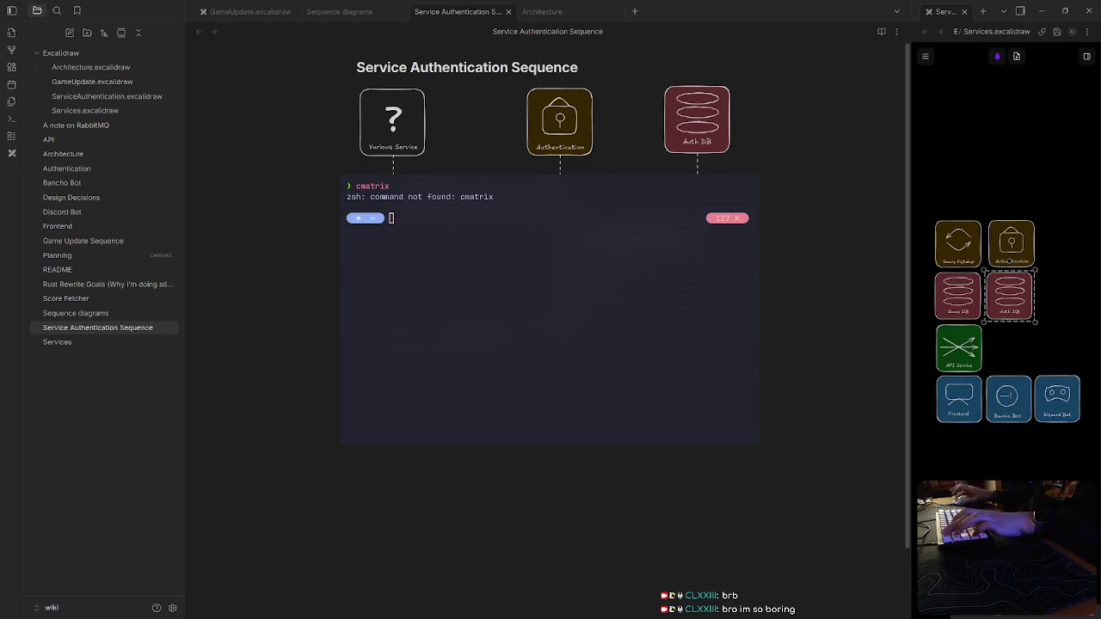
Install cava with yay -S cava, confirming with y, then launch cava
text(yay -S cava)
key(Return)
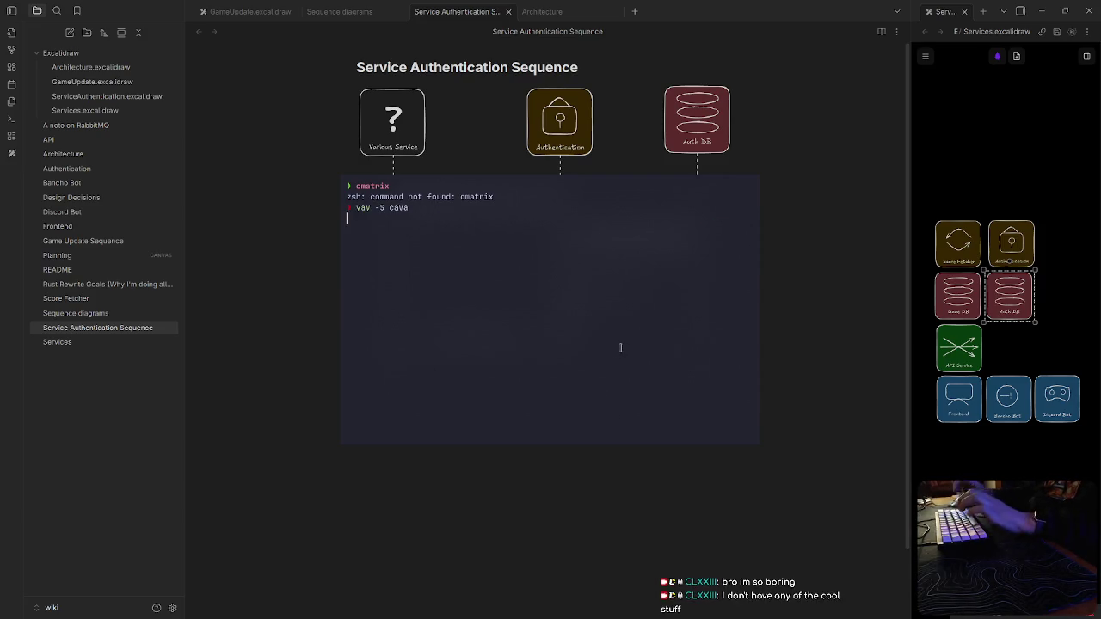
key(F12)
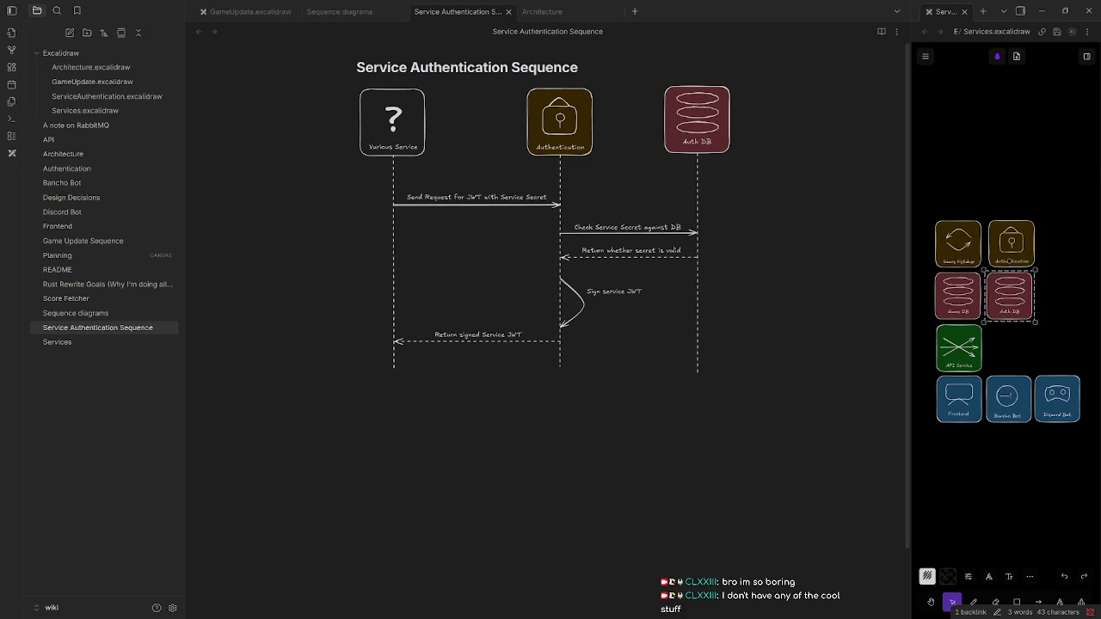
key(F12)
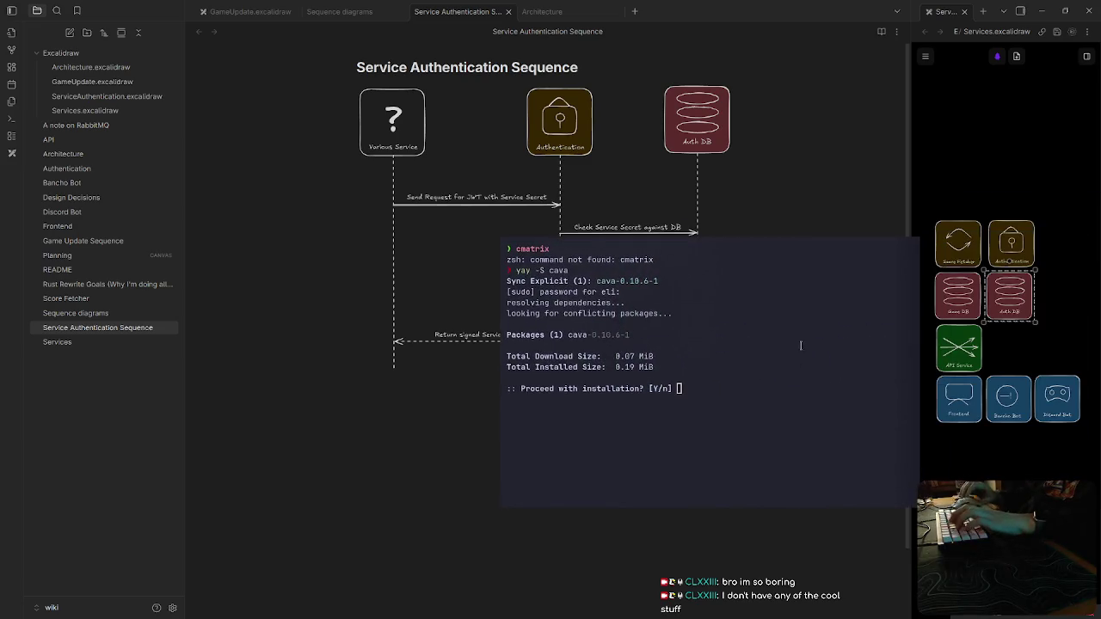
text(y)
key(Return)
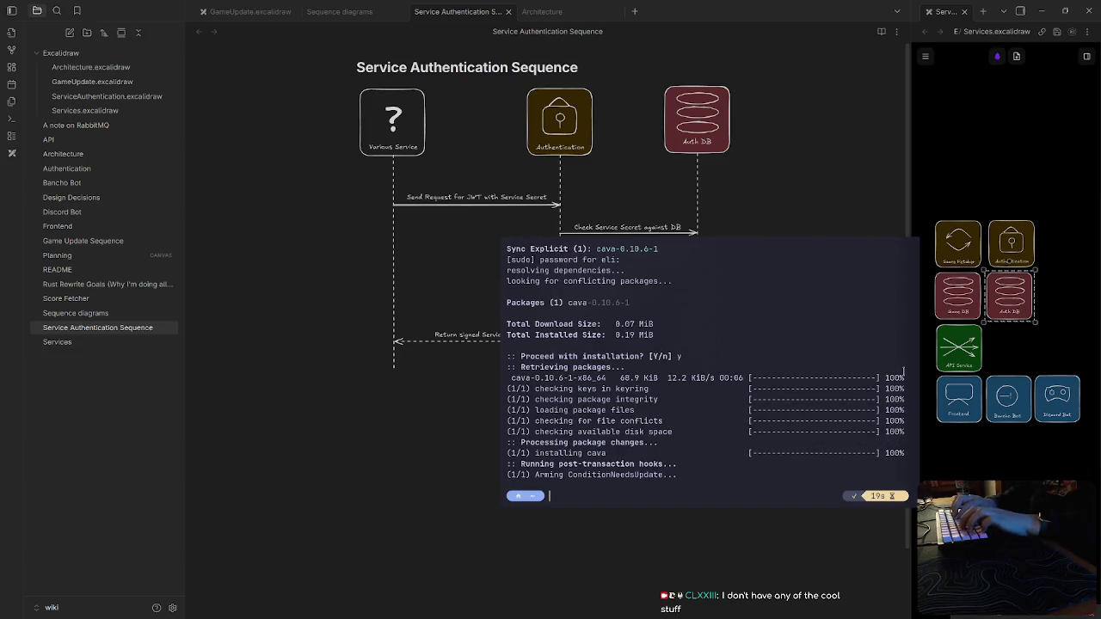
text(cava)
key(Return)
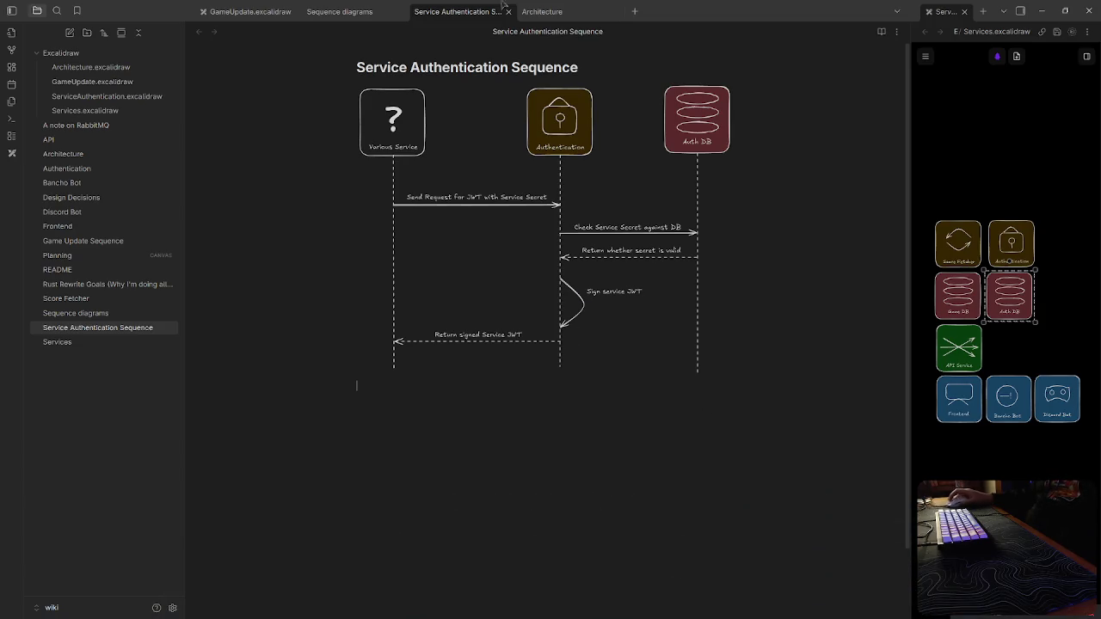
Add 'This sequence should happen at the beginning of every action…' ending '…perform an authenticated action with another service.'
text(This )
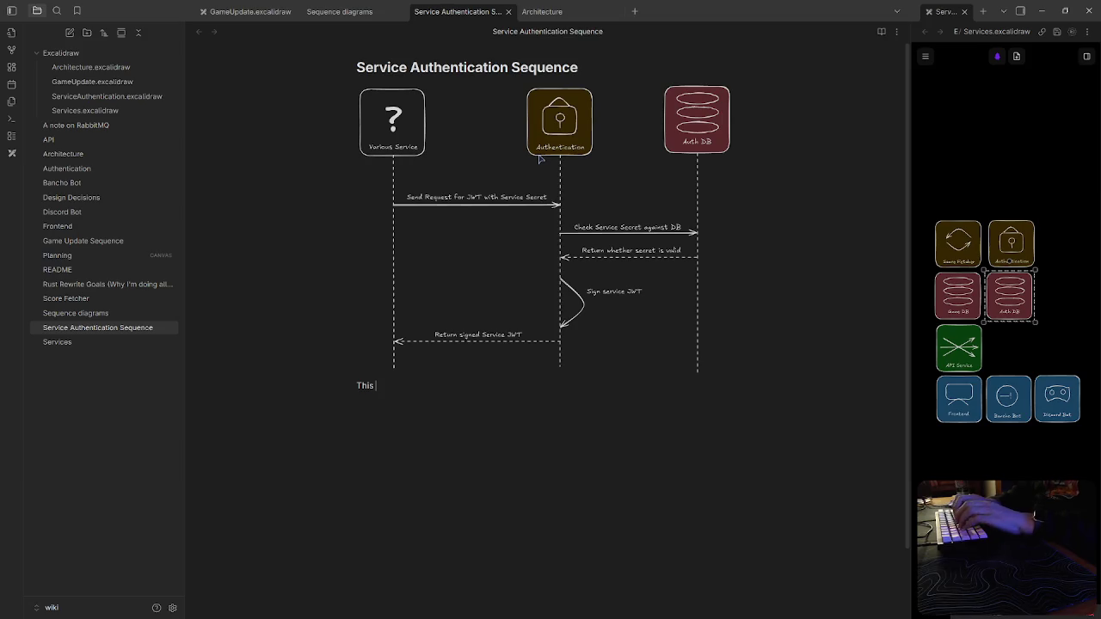
text(sequence )
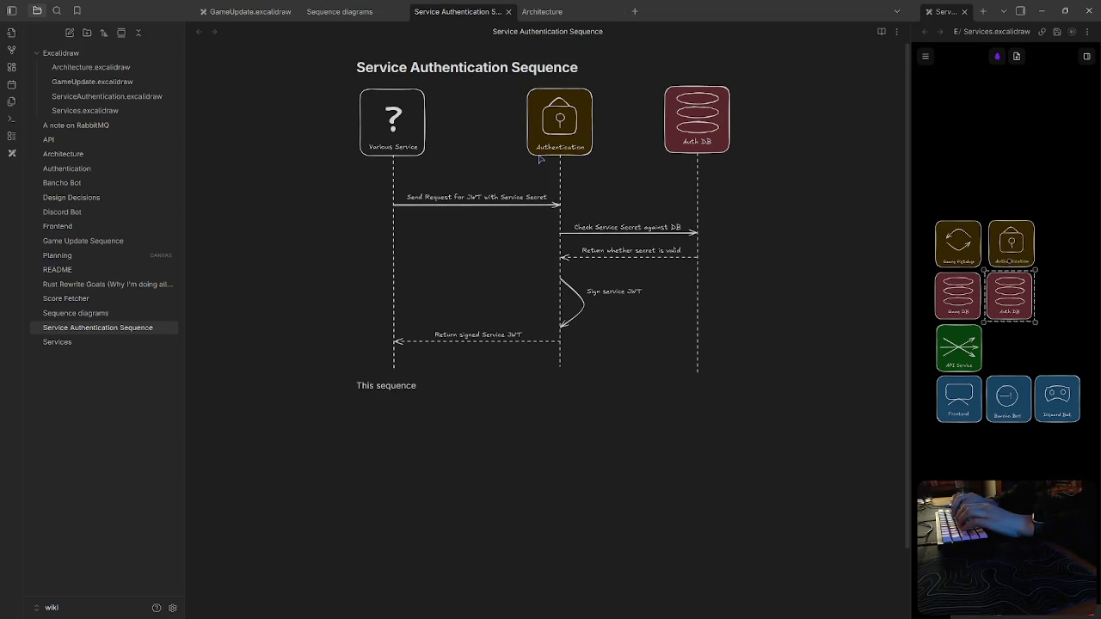
text(should happen at the beginninf)
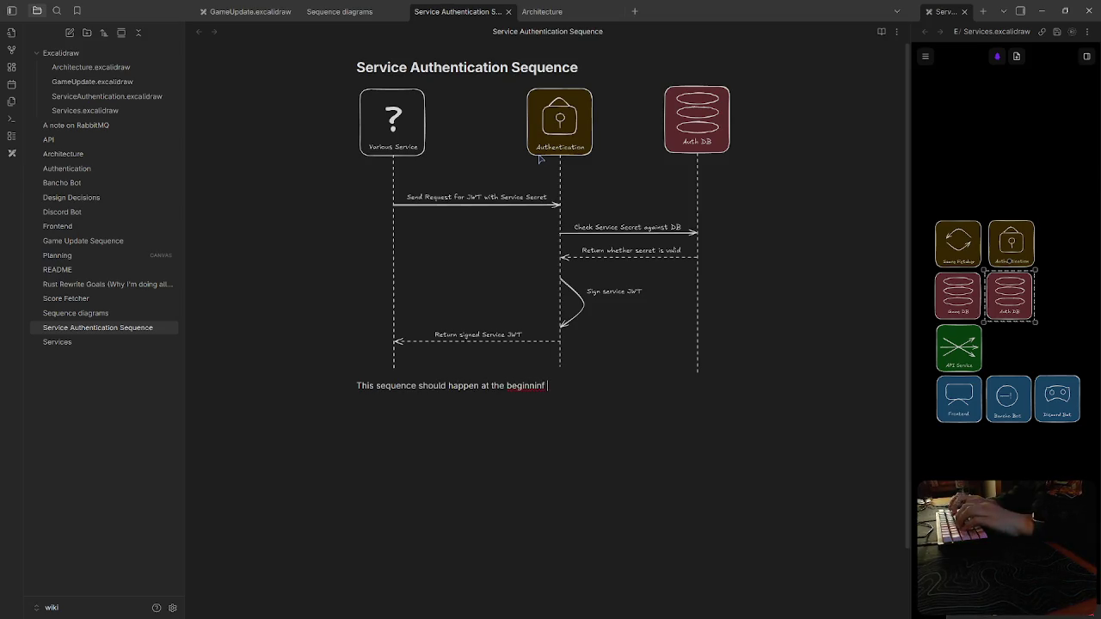
key(BackSpace)
text(g of every acti)
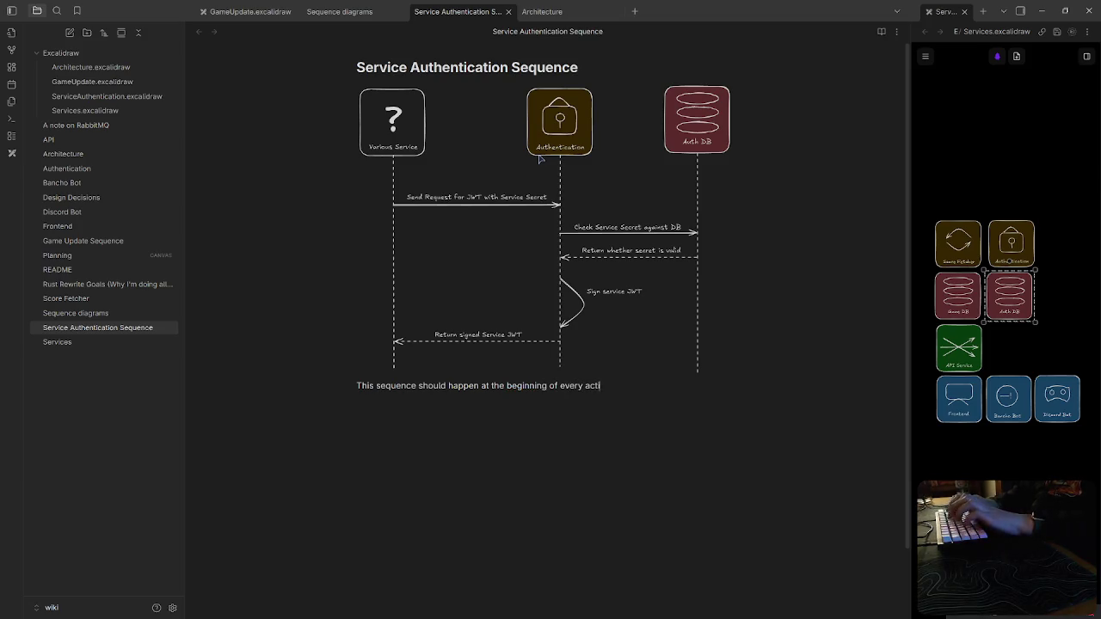
text(on that a service takes.)
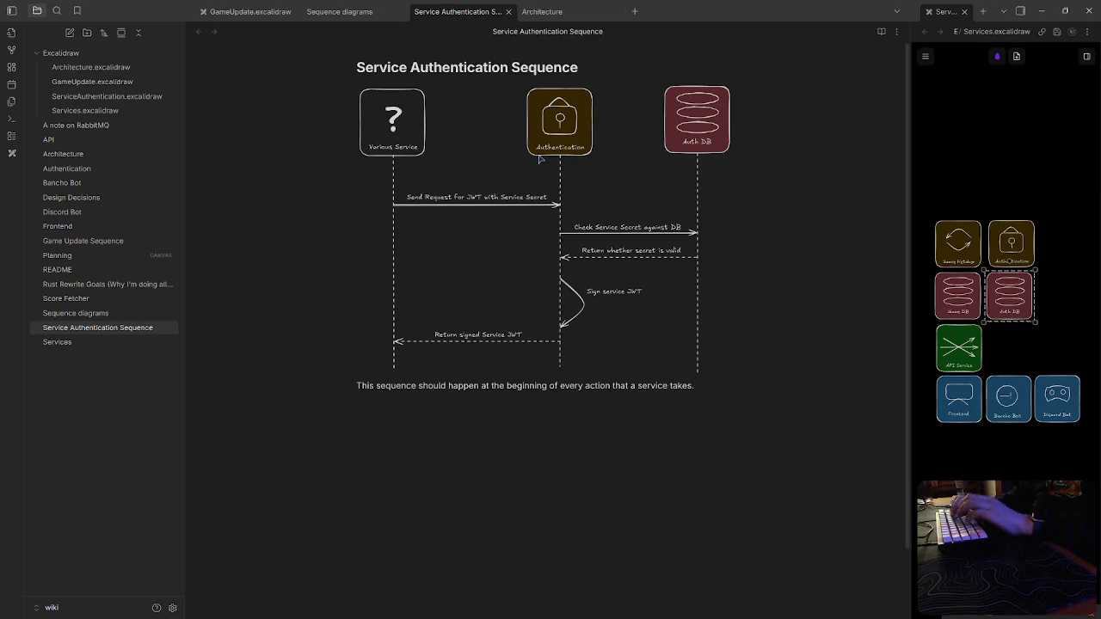
key(BackSpace)
text( if it needs to communicate)
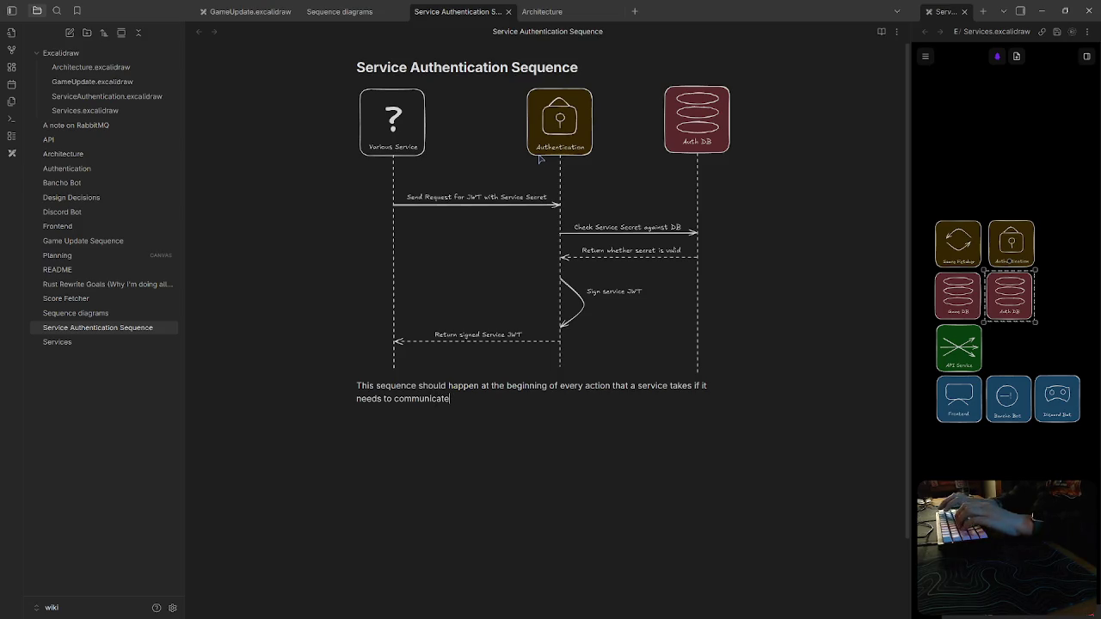
key(BackSpace)
key(BackSpace)
key(BackSpace)
text(perform a)
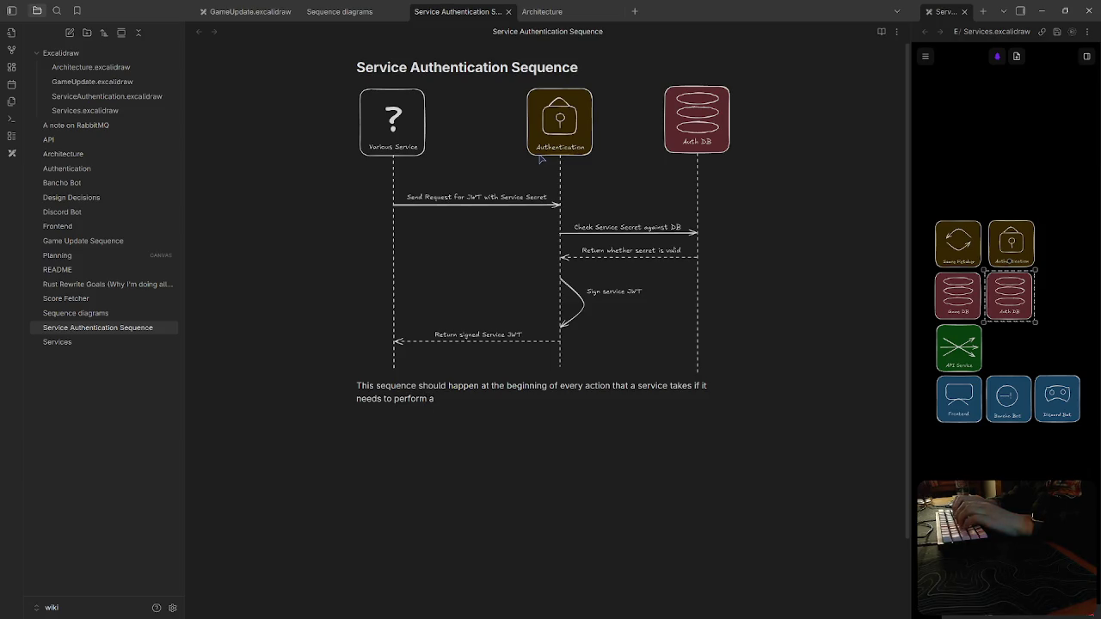
text(n authenticat)
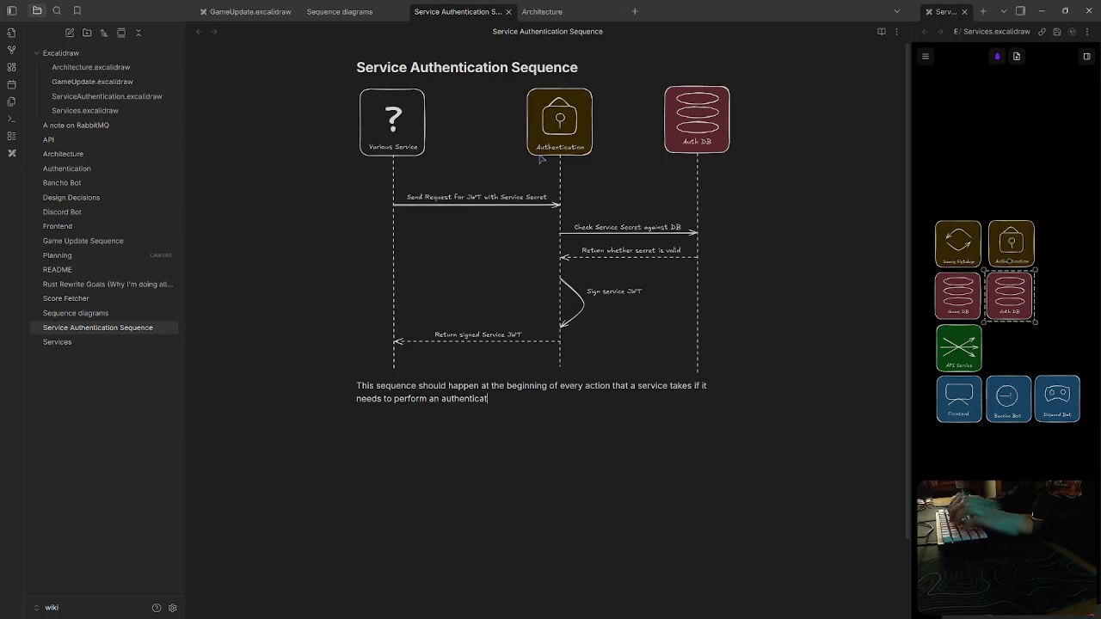
text(ed action with another service.)
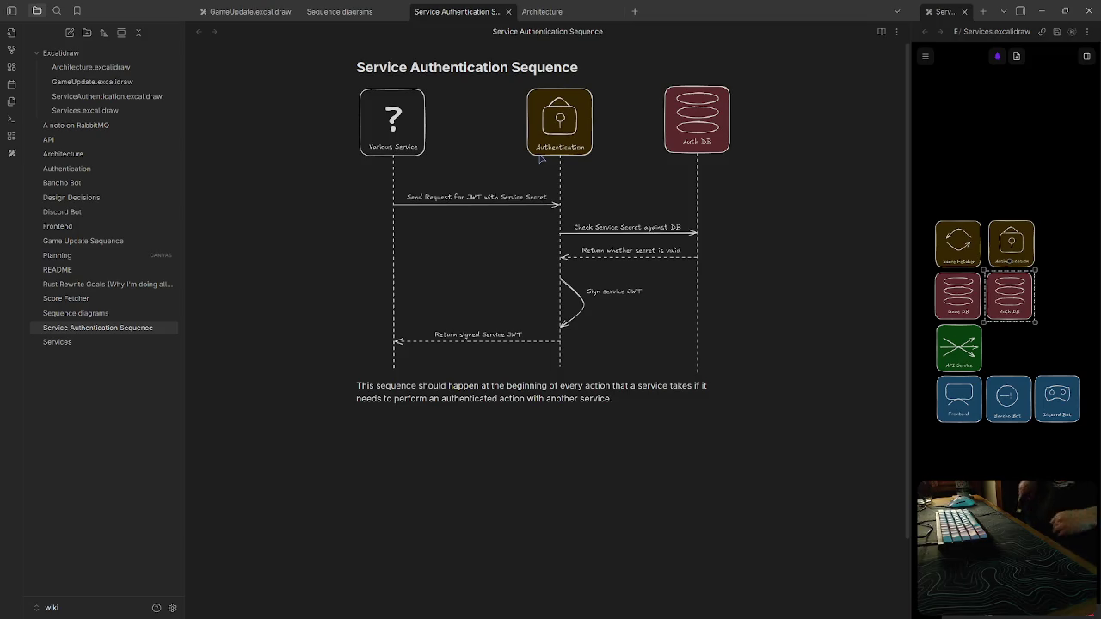
Add the Service Authentication Sequence note from the vault as a card on Planning.canvas
click(57, 255)
scroll(742, 491, up, 5)
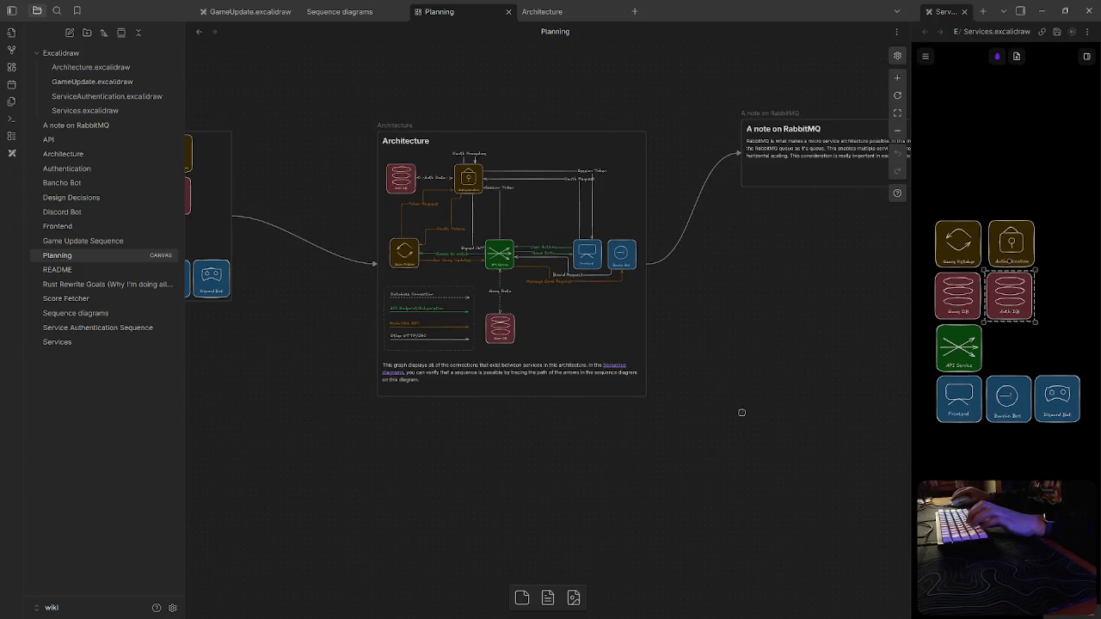
scroll(740, 413, down, 3)
right_click(661, 377)
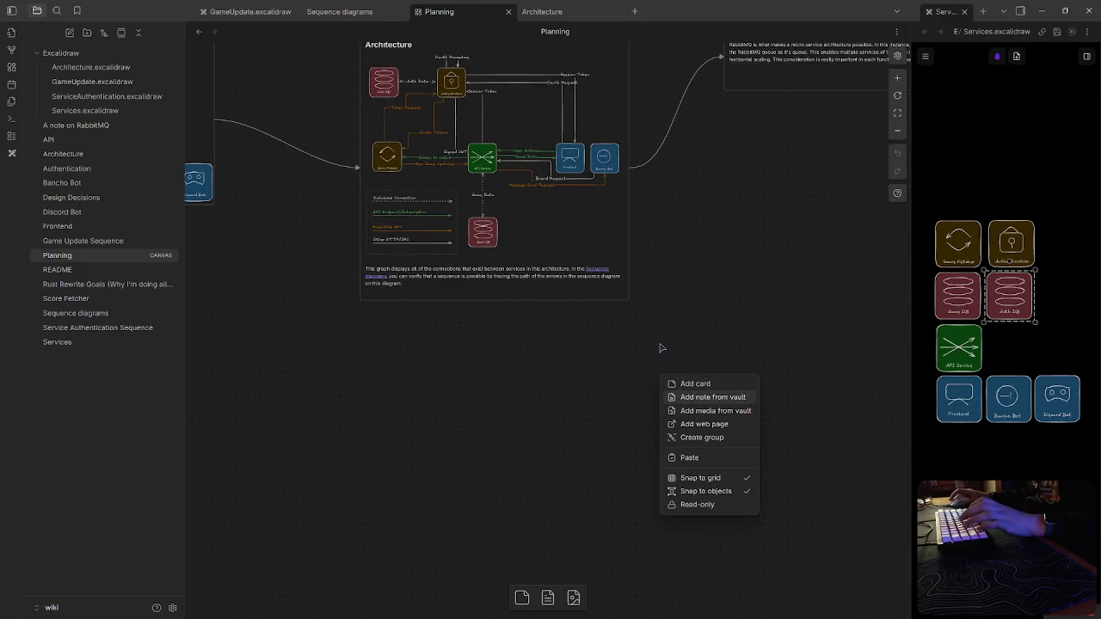
click(713, 398)
key(Up)
key(Up)
key(Up)
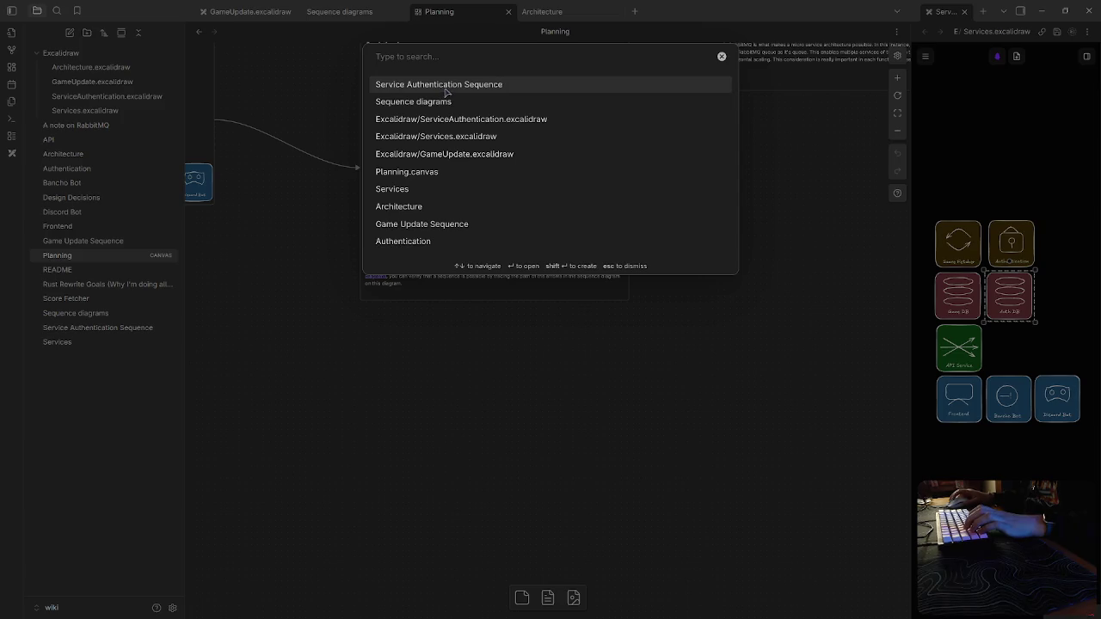
key(Return)
Resize the Service Authentication Sequence card and open the ServiceAuthentication drawing full-size
drag(779, 493, 903, 602)
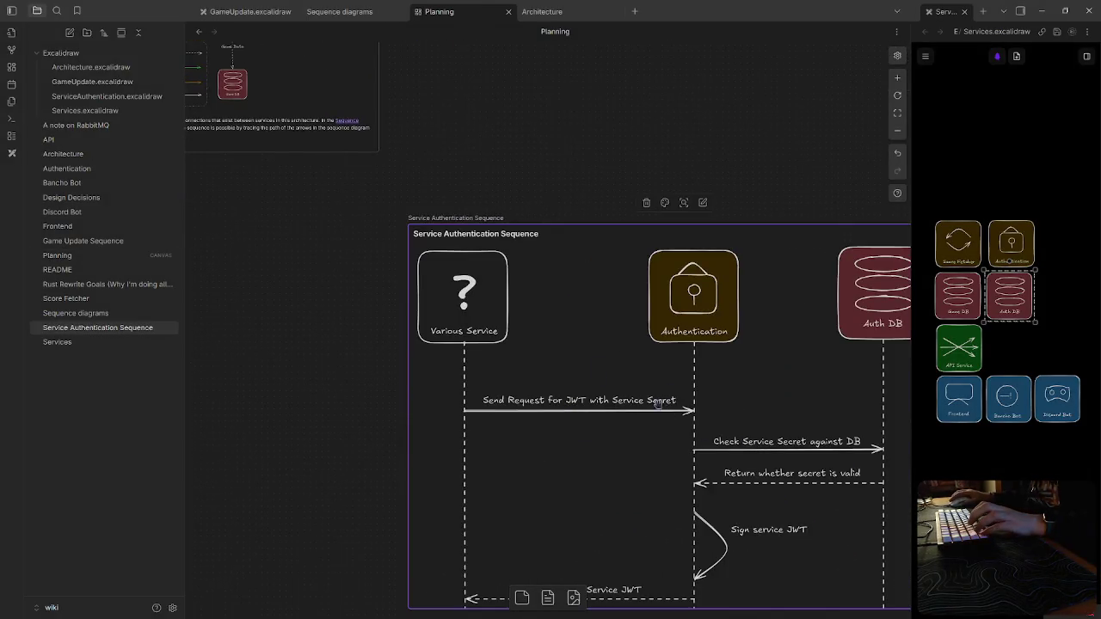
scroll(657, 403, down, 3)
mouse_move(781, 490)
mouse_down()
mouse_move(574, 361)
mouse_move(539, 386)
mouse_move(539, 375)
mouse_up()
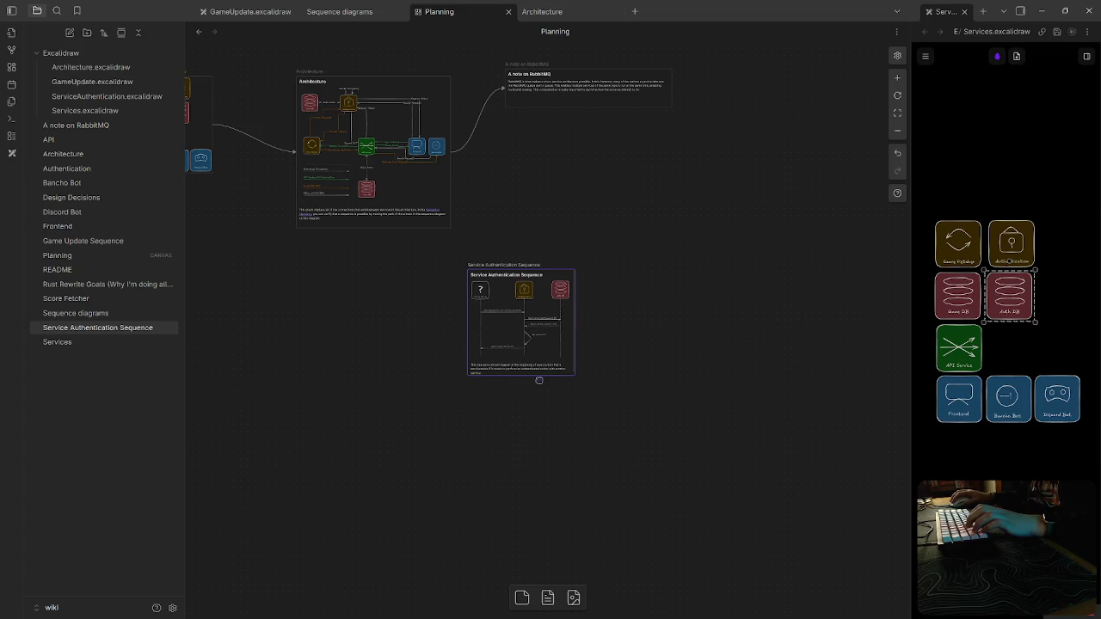
double_click(524, 293)
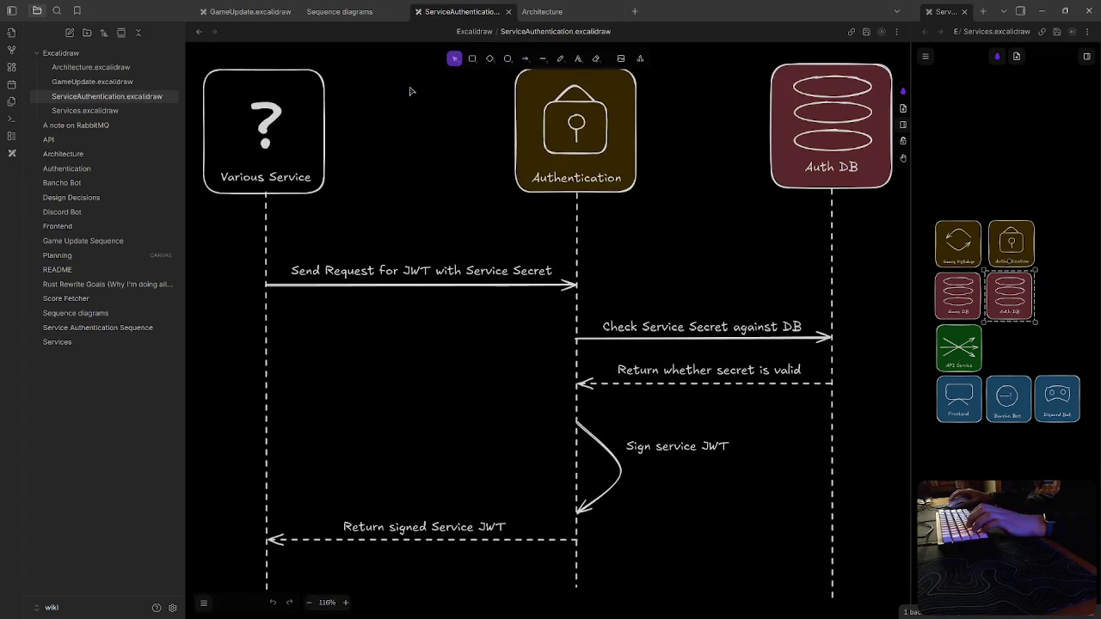
Close the ServiceAuthentication, Architecture and Sequence diagrams tabs
middle_click(479, 12)
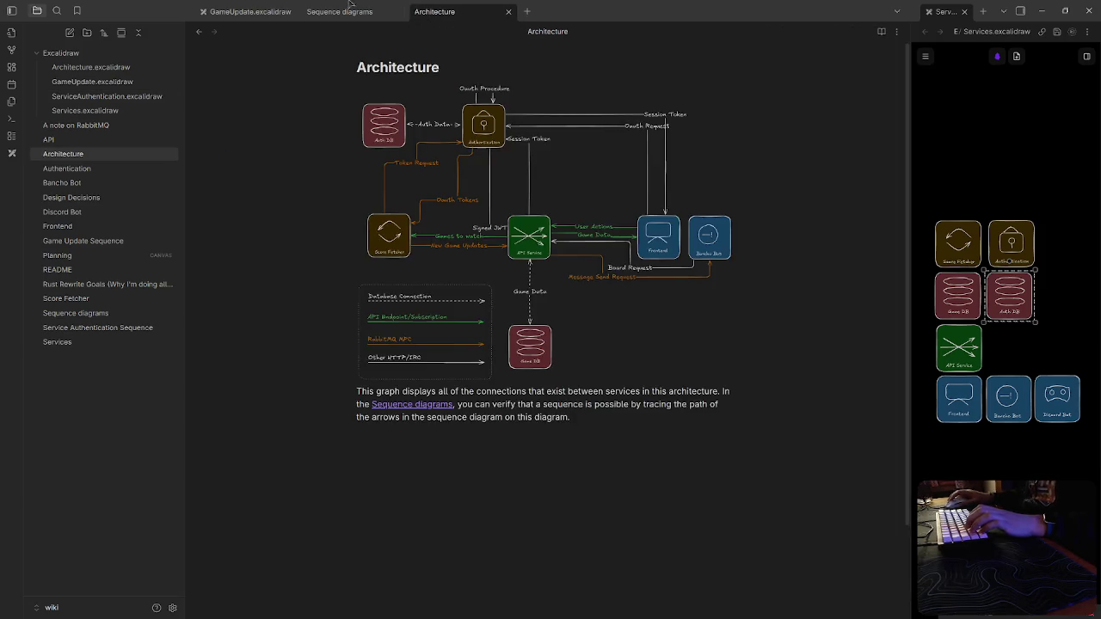
middle_click(451, 12)
middle_click(340, 12)
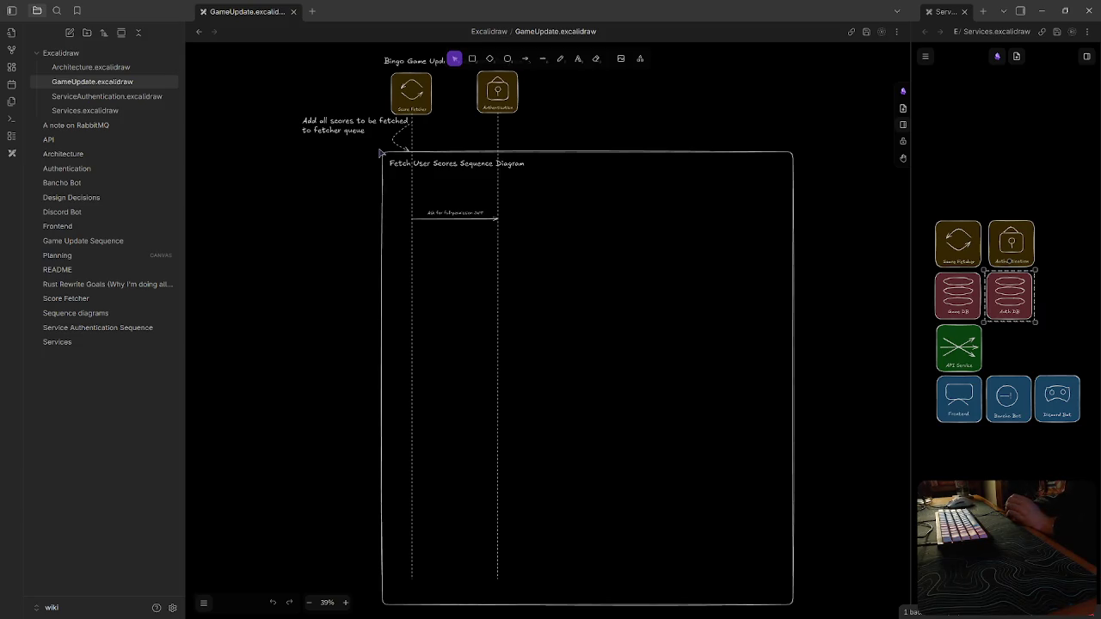
Delete the 'Ask for…' request arrow and its label, then return to the Sequence diagrams note
click(506, 98)
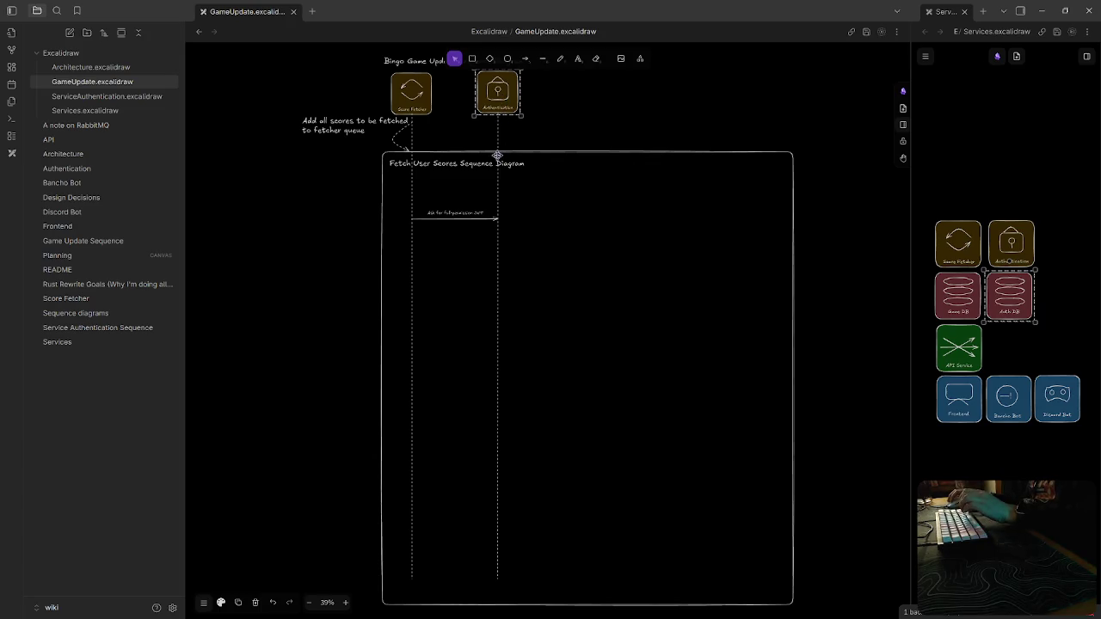
click(459, 214)
key(Delete)
click(459, 216)
key(Delete)
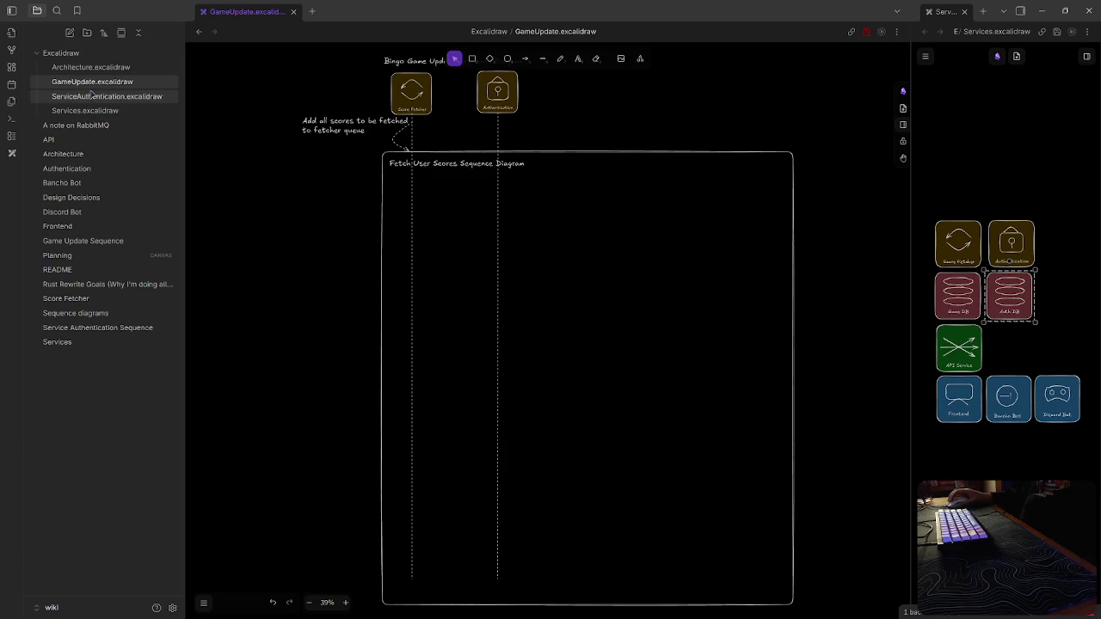
click(79, 327)
click(78, 314)
Start an intro line above the links: 'Sequences are flows that users (or services) require…'
key(Up)
key(Up)
key(Return)
key(Up)
text(Se)
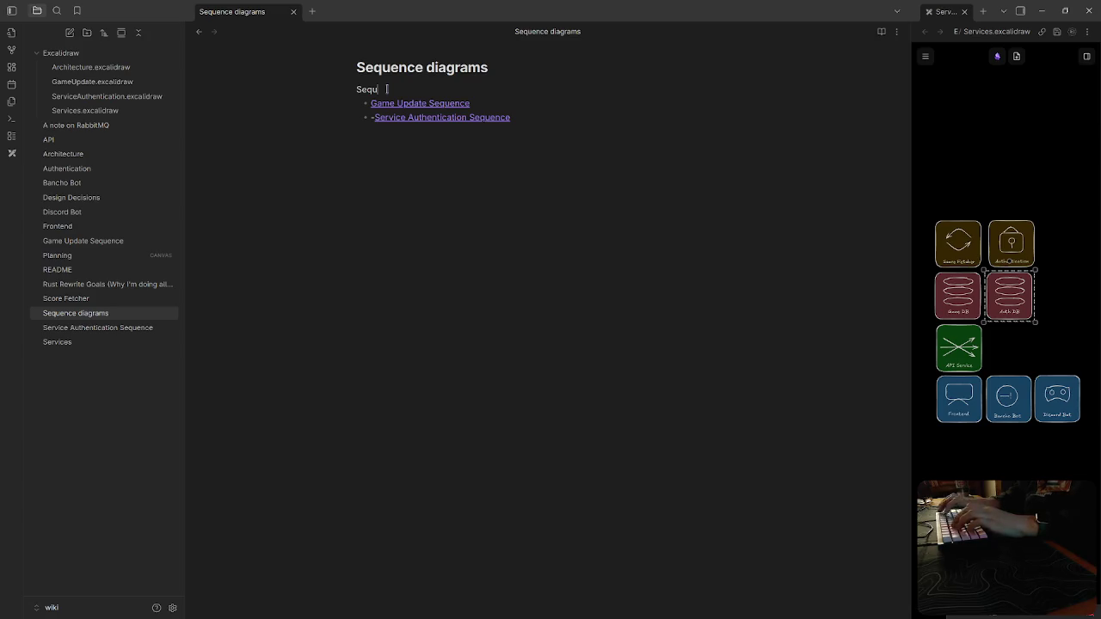
key(BackSpace)
key(BackSpace)
key(BackSpace)
text(equences are flows)
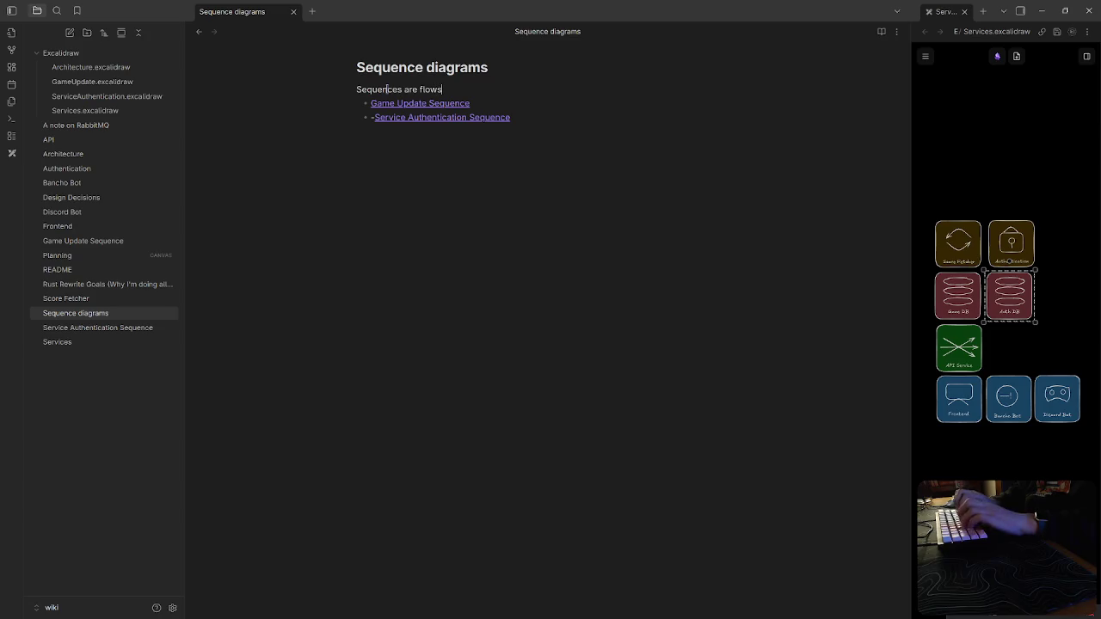
text( that)
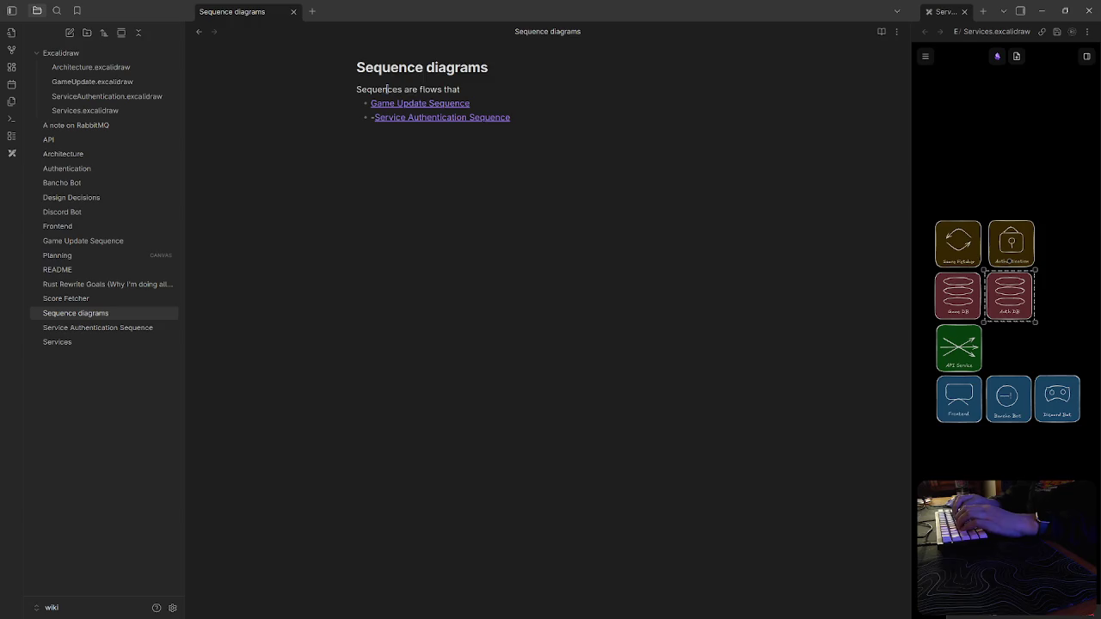
text( users (or services) need to do that r)
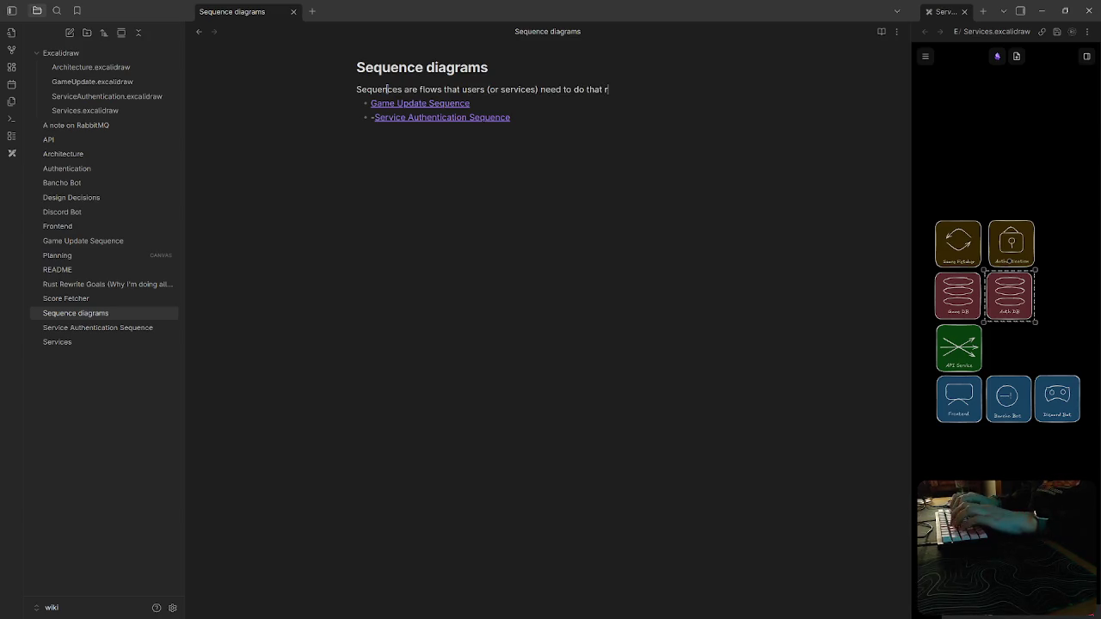
text(equrie)
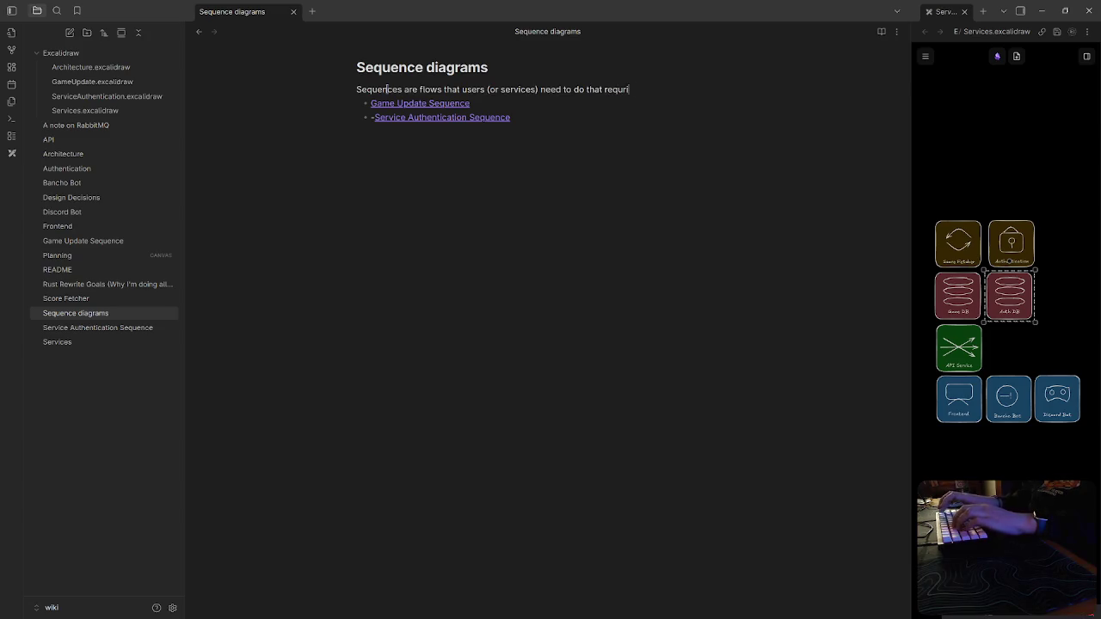
key(BackSpace)
Finish the intro about communicating with services and sequence diagrams, then open Game Update Sequence
text(ire the communication w)
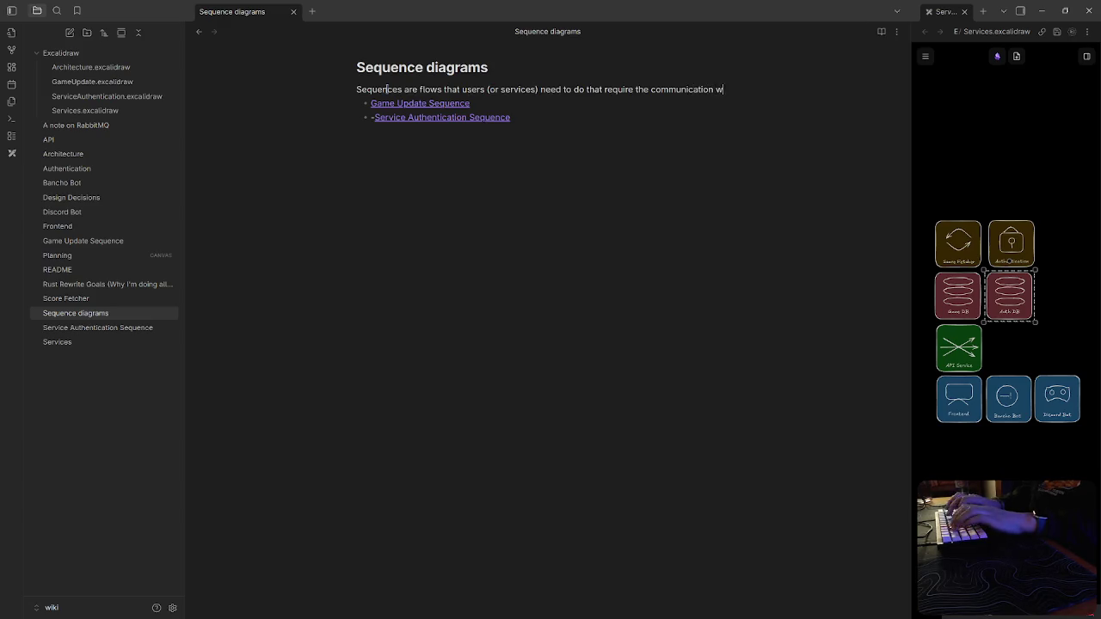
text(ith one or more )
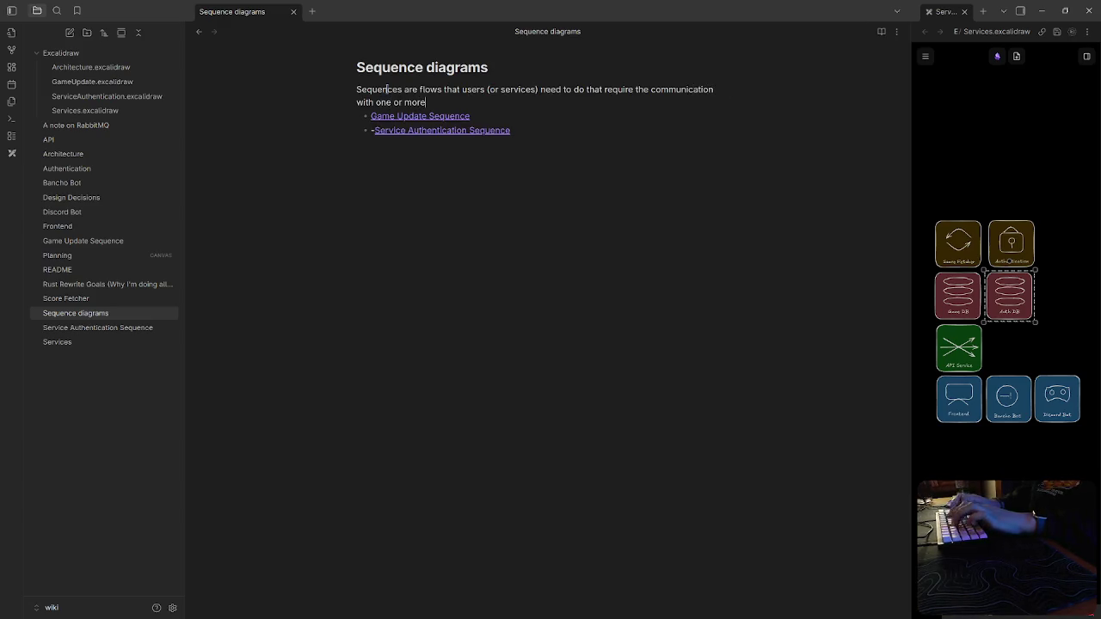
text(services. )
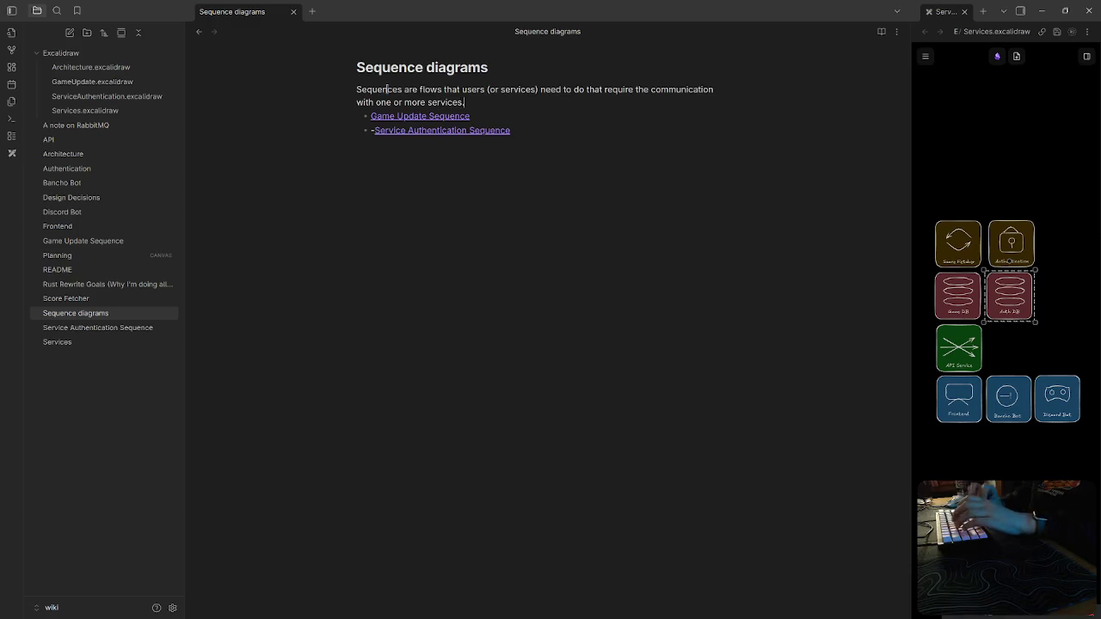
text(The plan)
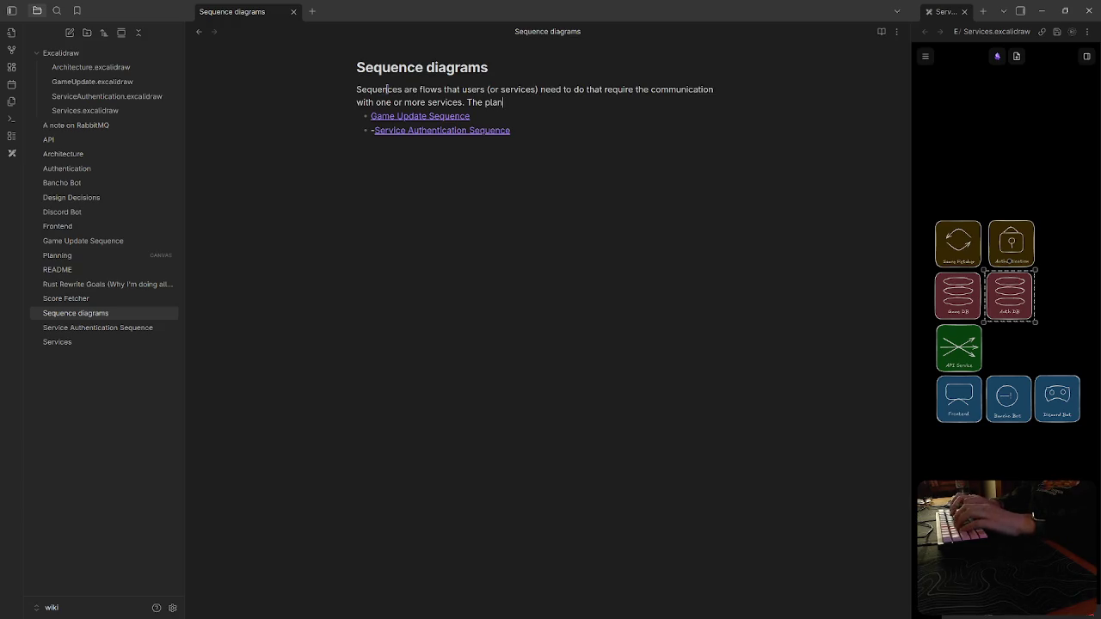
text(s for most o)
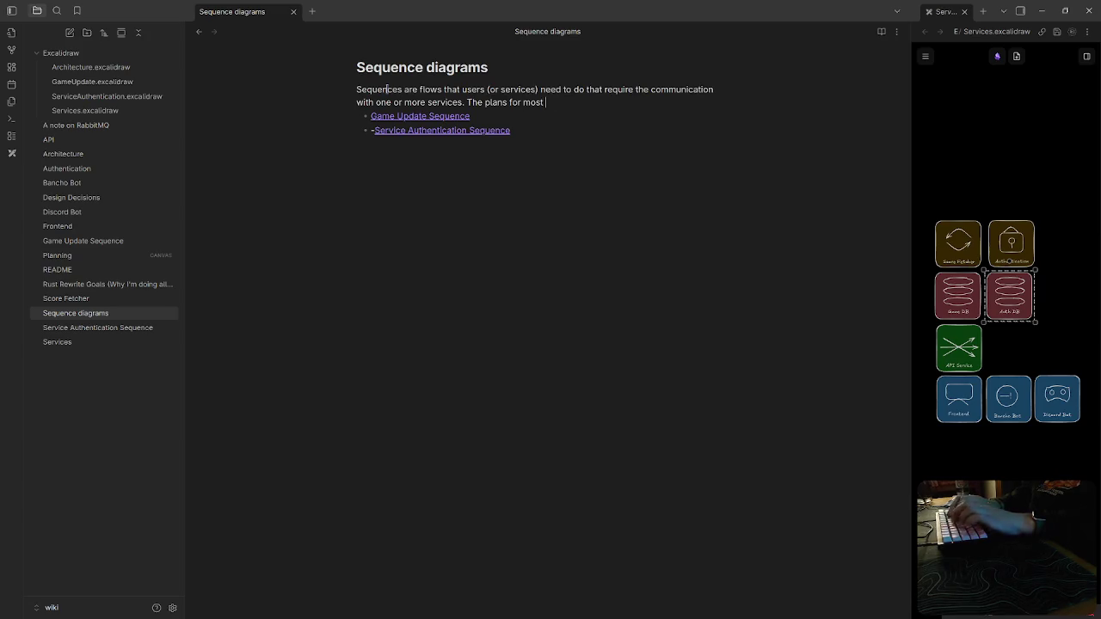
text(f the flows)
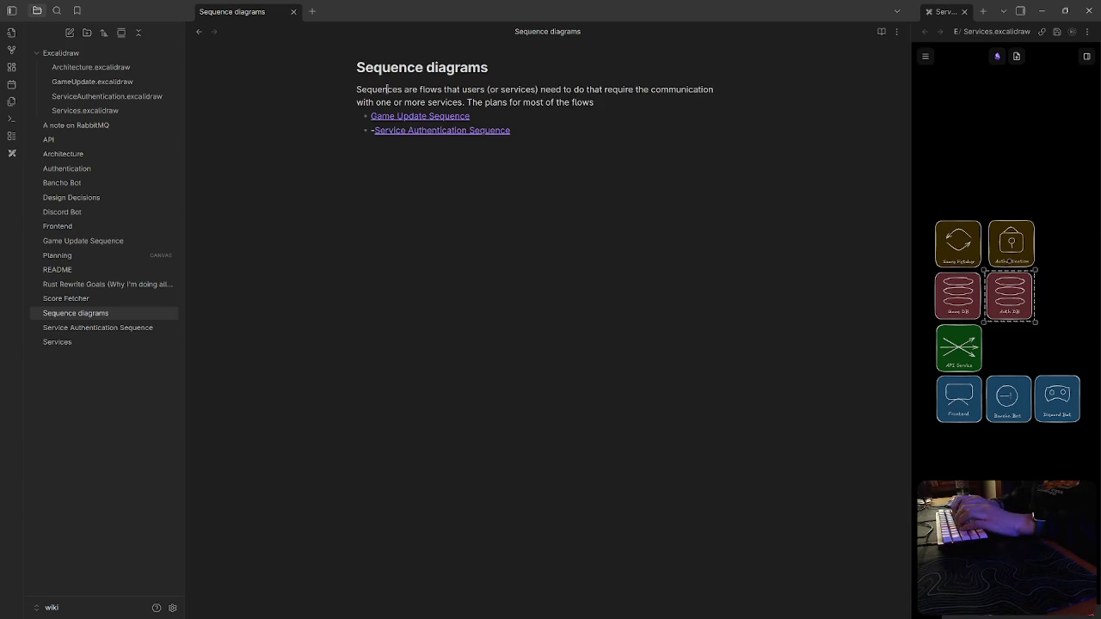
key(BackSpace)
key(BackSpace)
text(quences)
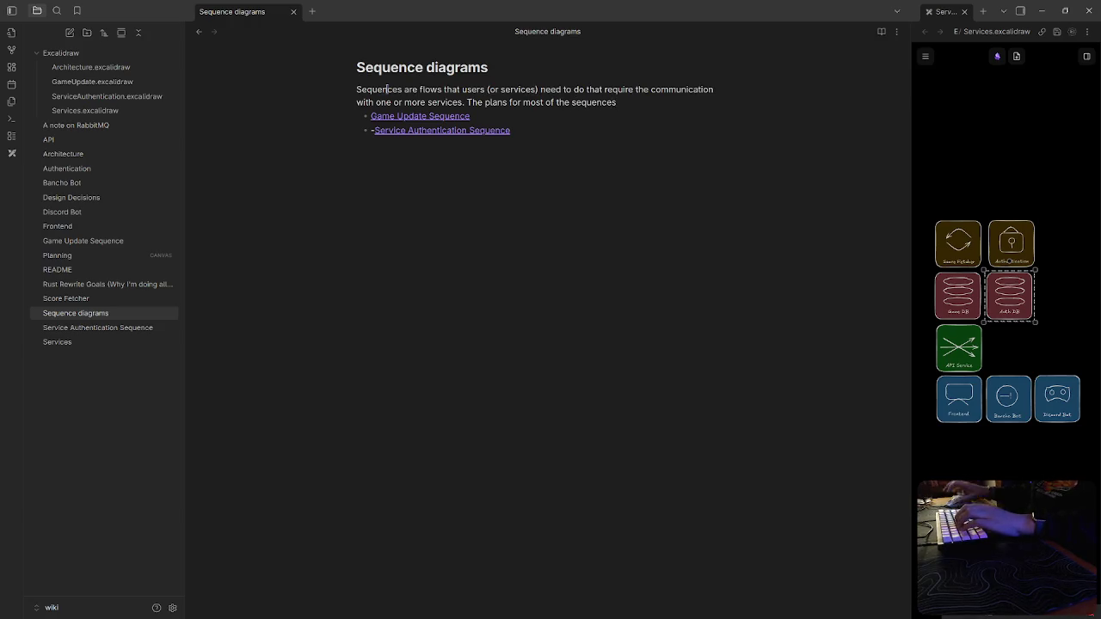
double_click(495, 101)
text(diagrams)
text( that occur )
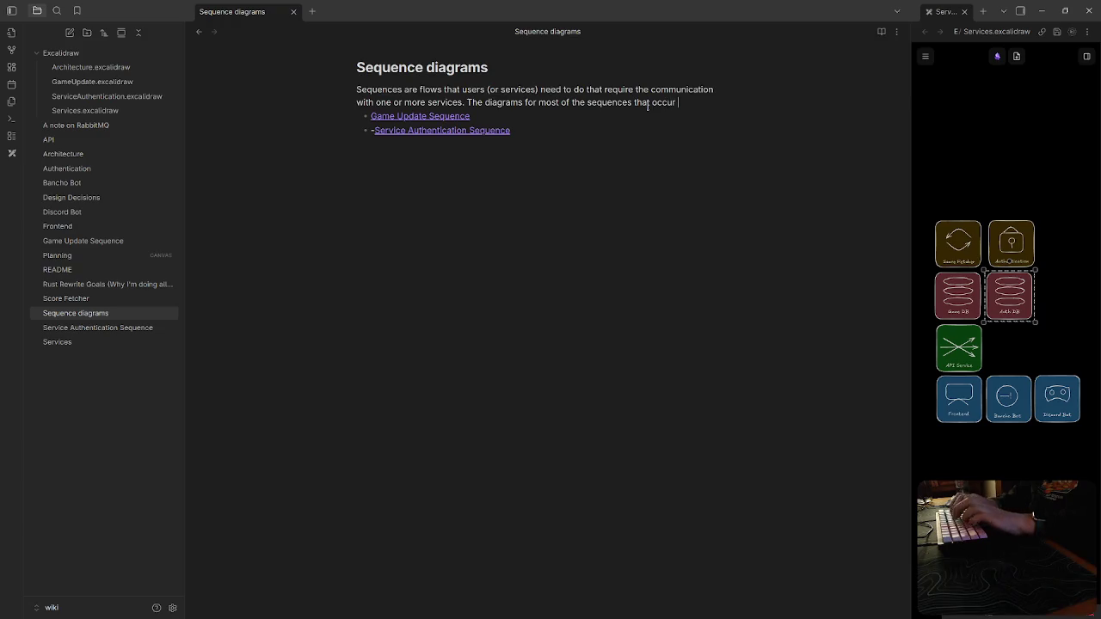
text(te)
key(BackSpace)
key(BackSpace)
key(BackSpace)
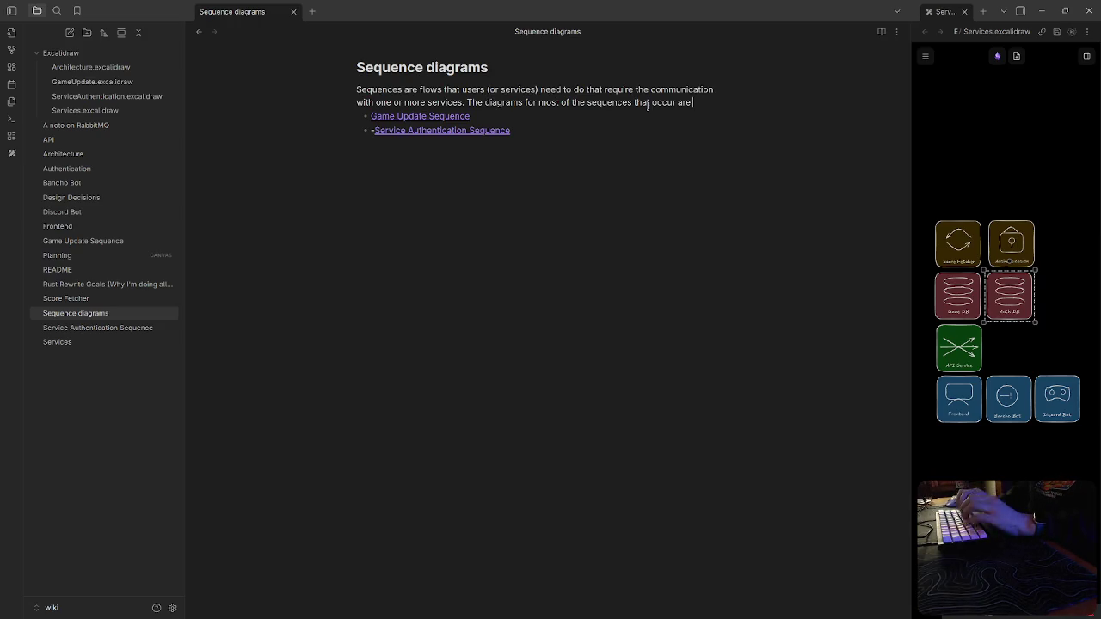
click(419, 115)
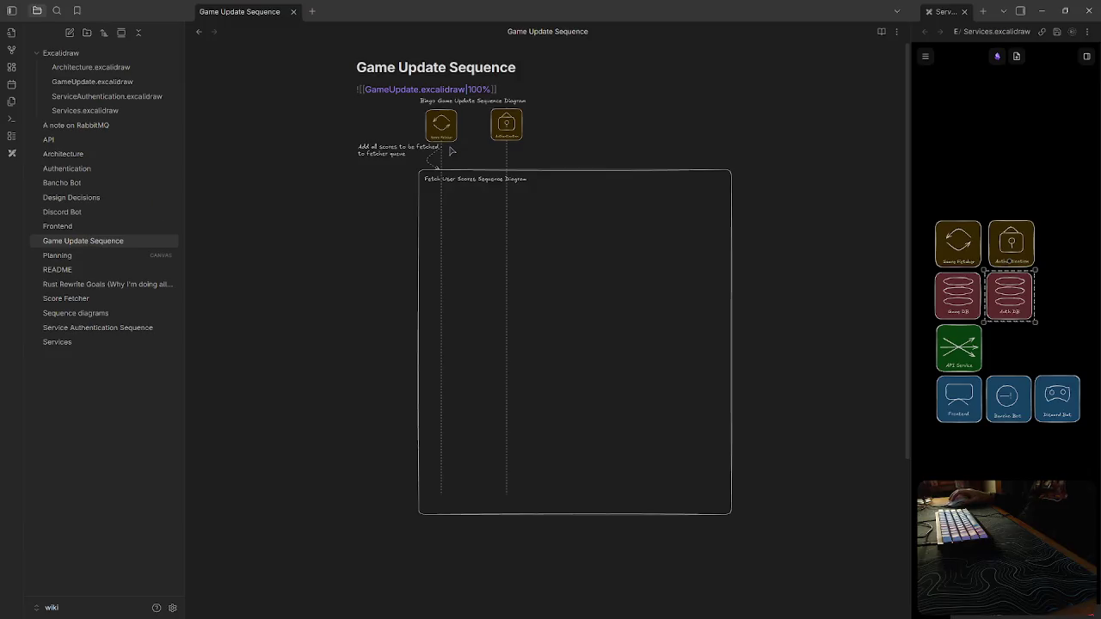
Open GameUpdate.excalidraw in a new tab from the embed and zoom in
double_click(430, 89)
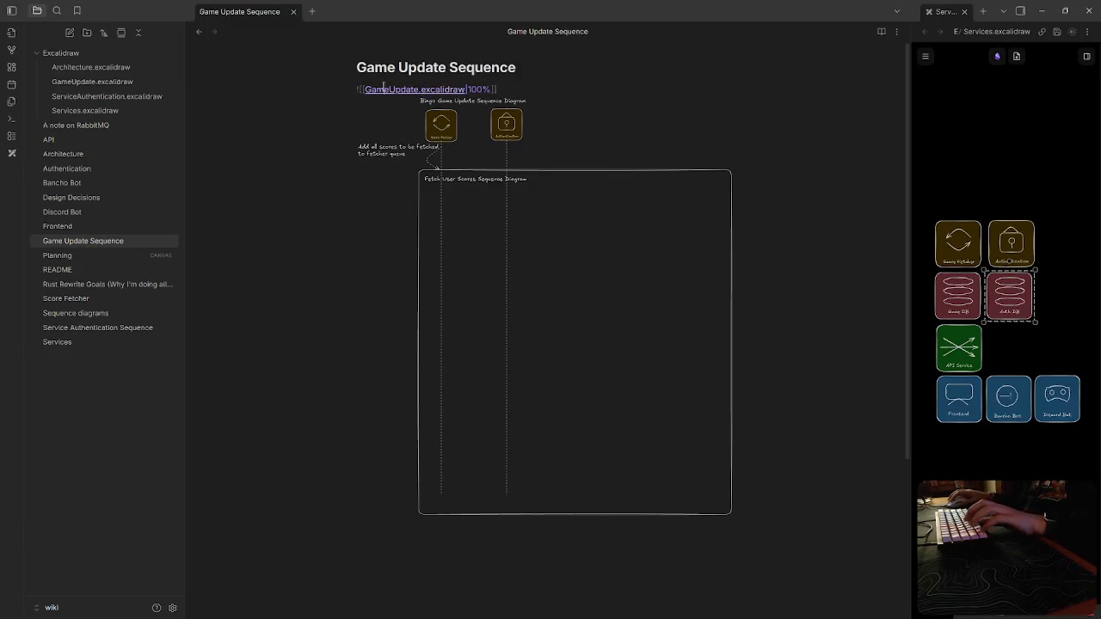
ctrl+click(415, 89)
scroll(302, 179, up, 3)
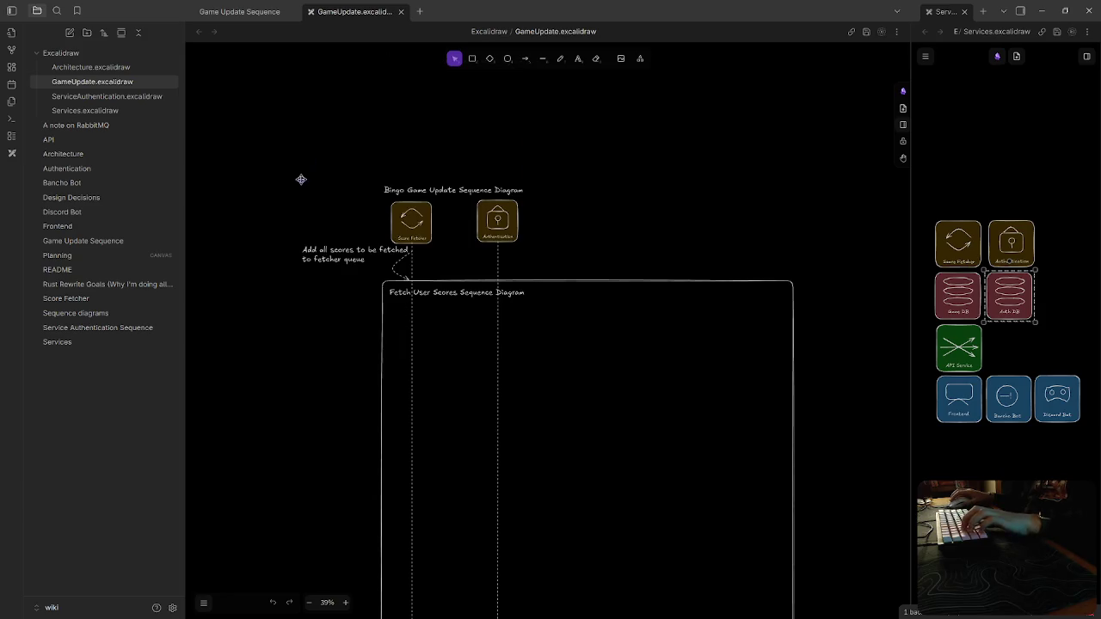
ctrl+scroll(346, 334, up, 3)
ctrl+scroll(333, 330, up, 1)
ctrl+scroll(333, 330, up, 1)
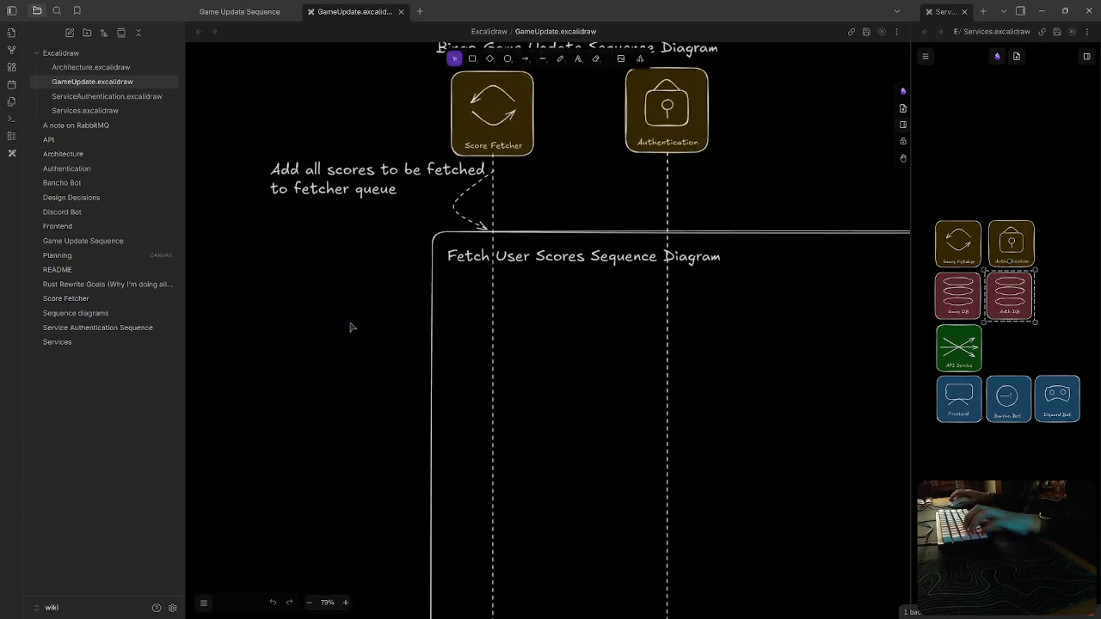
scroll(385, 276, up, 3)
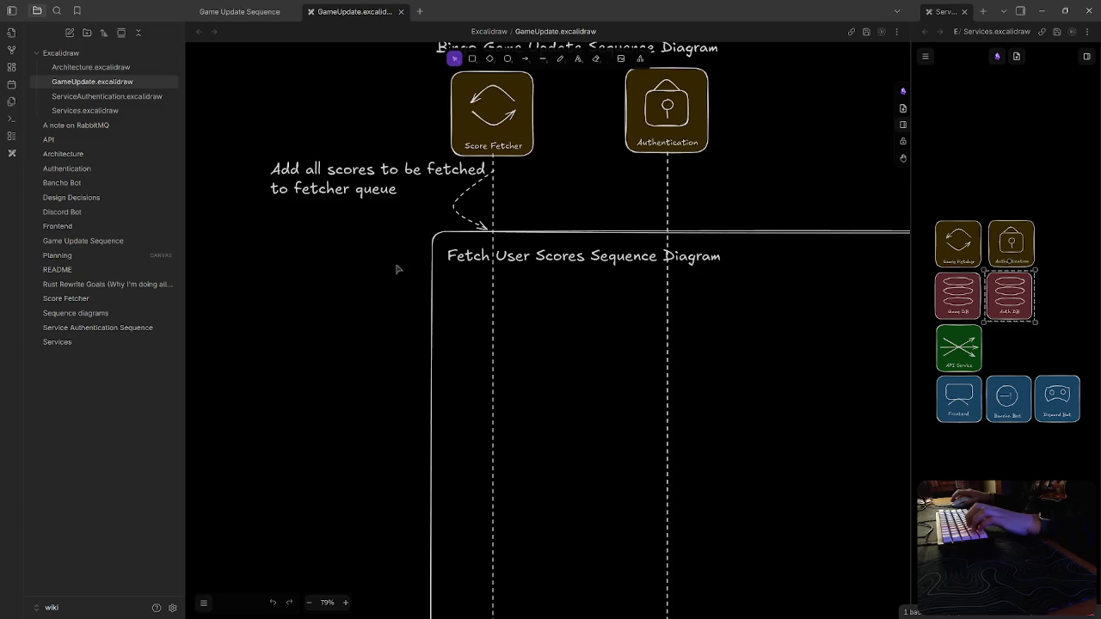
Draw a short arrow down from the Score Fetcher lifeline and add a small box
click(525, 58)
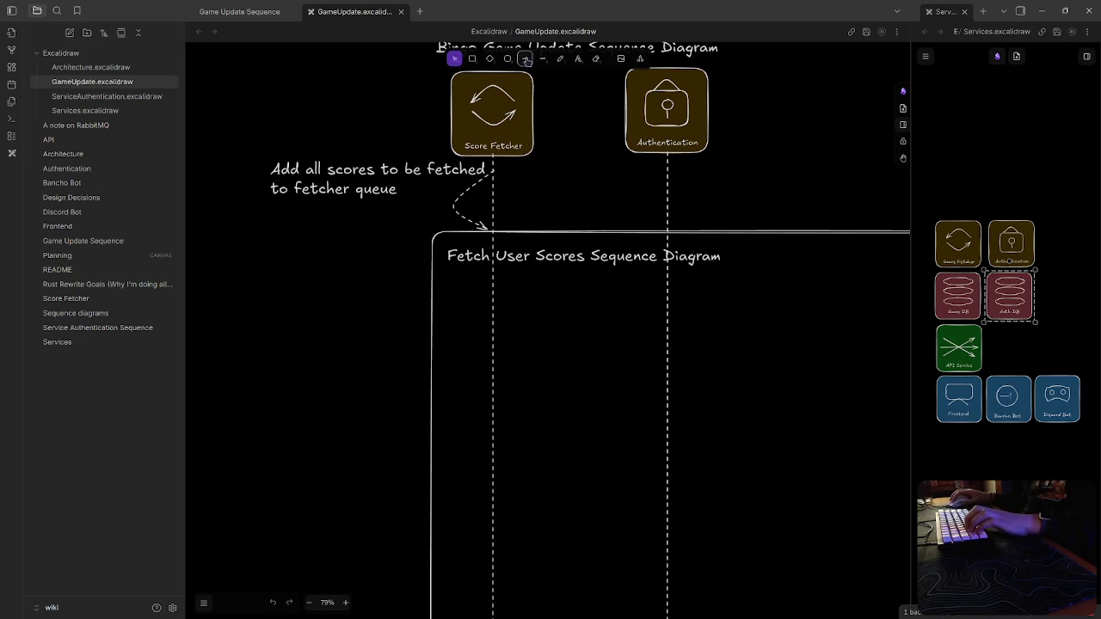
mouse_move(493, 322)
mouse_down()
mouse_move(471, 322)
mouse_move(462, 351)
mouse_move(480, 391)
mouse_move(469, 418)
mouse_move(474, 390)
mouse_up()
click(472, 58)
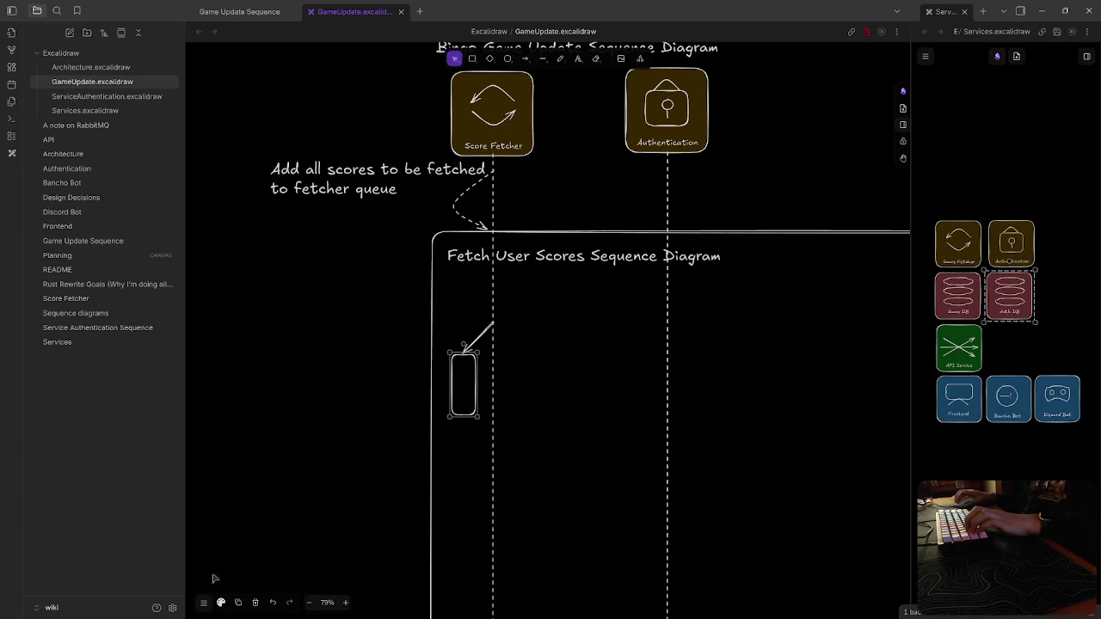
click(204, 603)
click(204, 605)
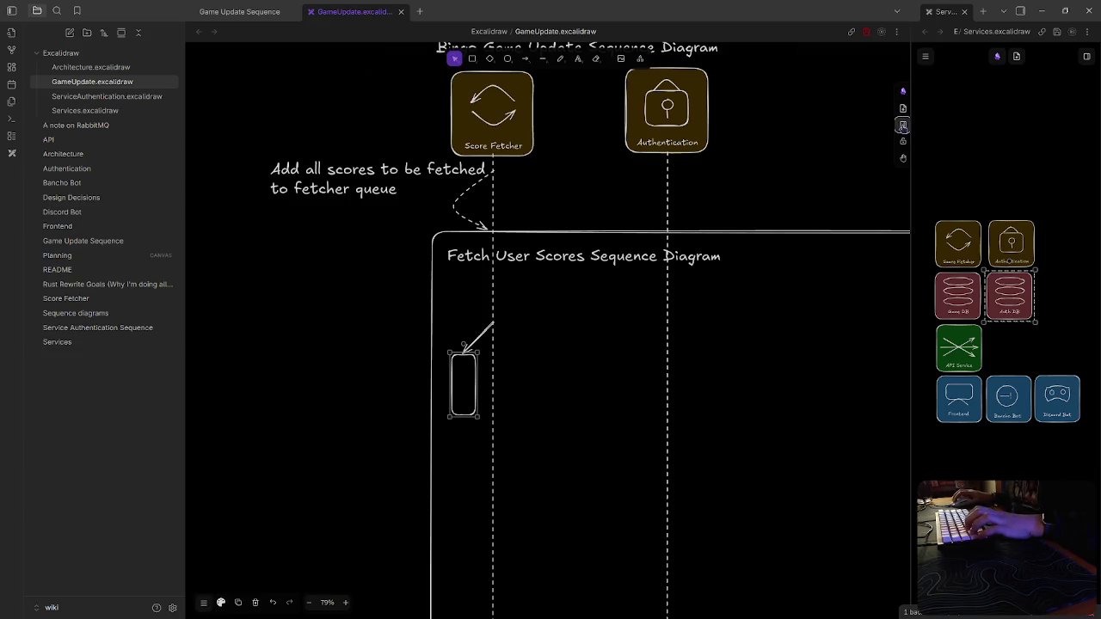
click(903, 90)
click(745, 125)
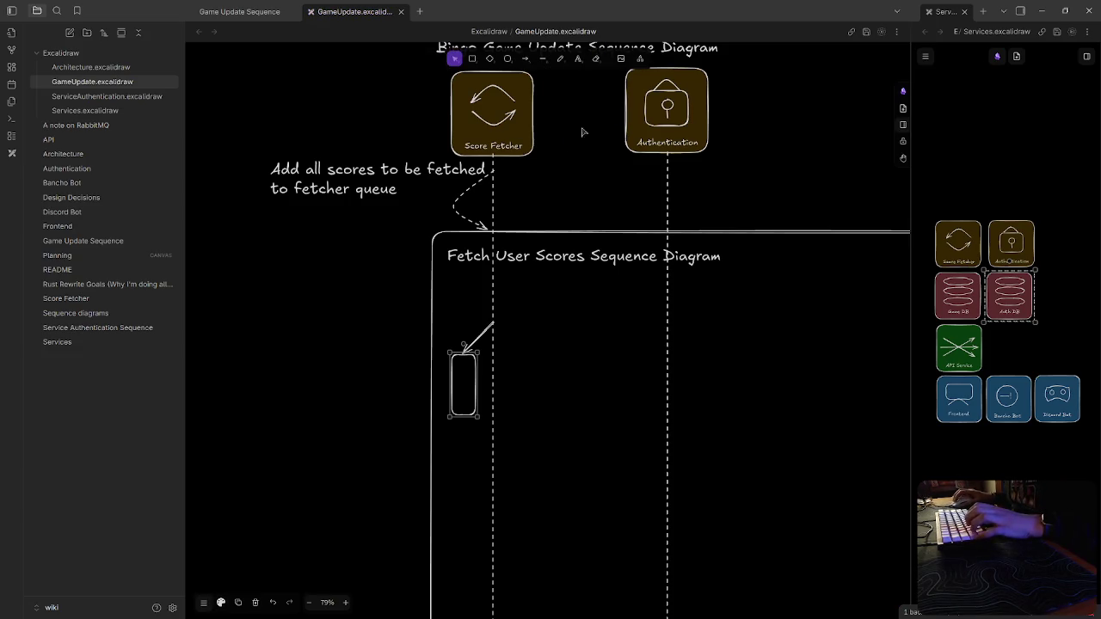
click(203, 604)
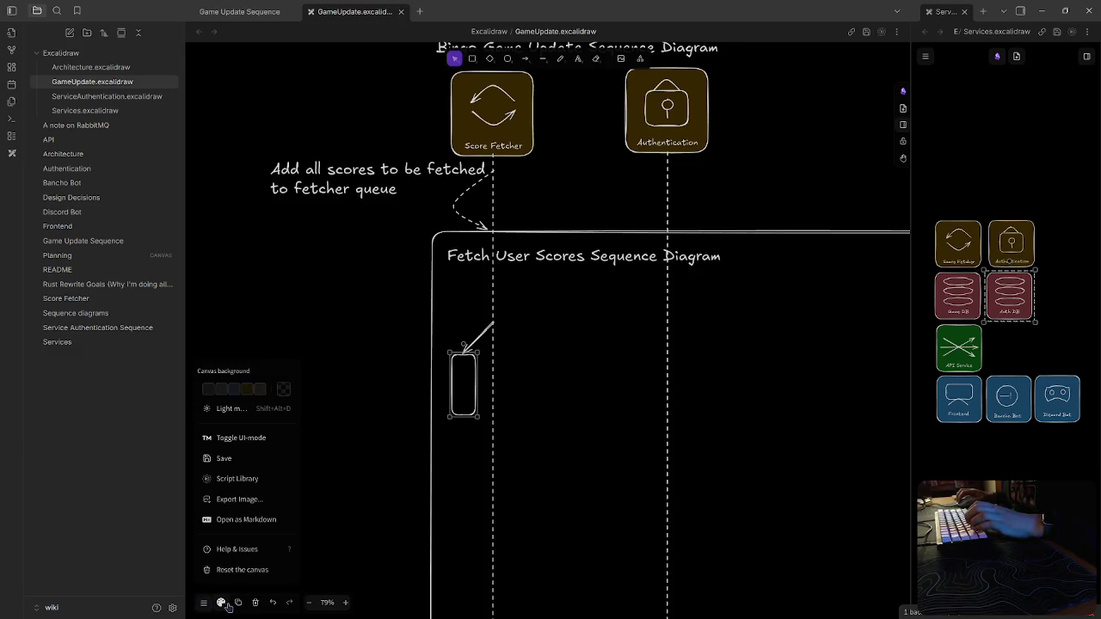
Switch Excalidraw's preferred desktop UI mode to compact
click(243, 438)
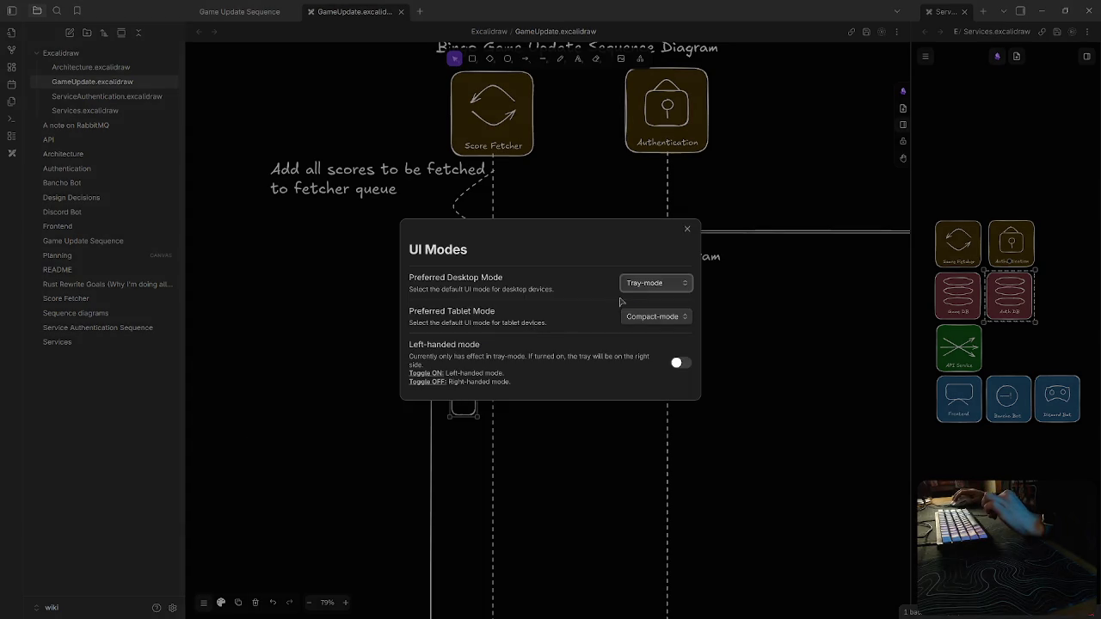
click(653, 283)
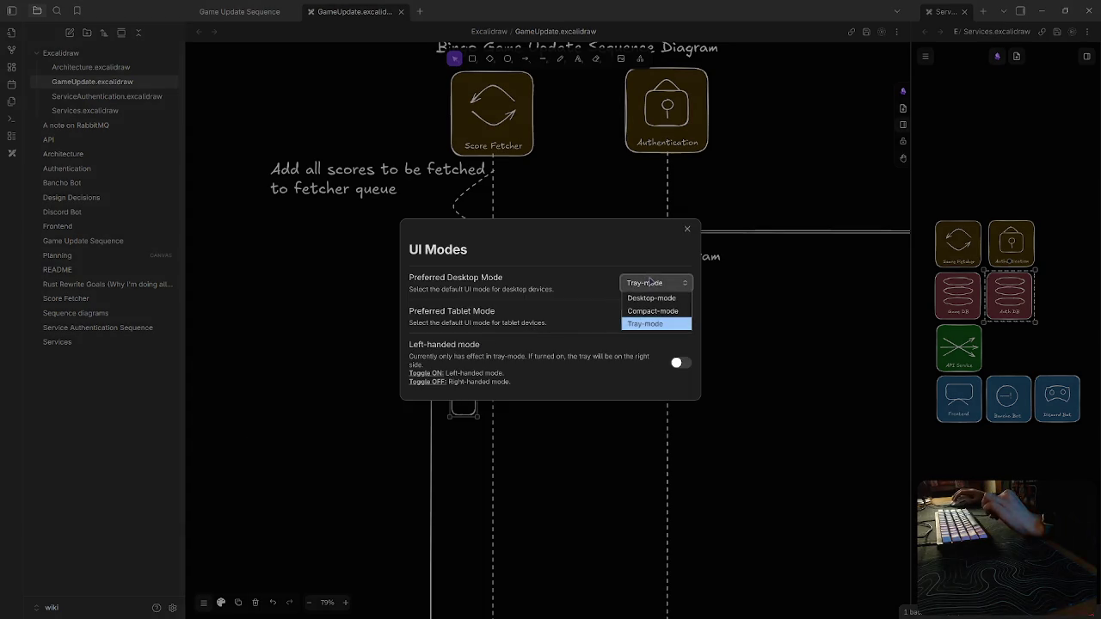
click(663, 312)
click(687, 229)
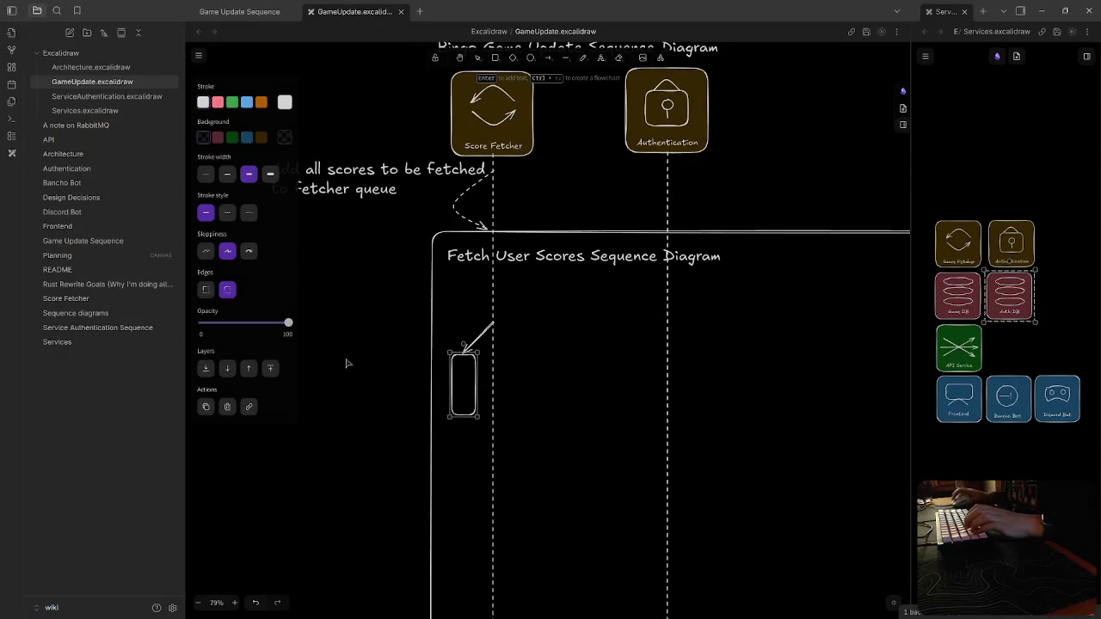
Give the small box sharp corners and label it 'Service Authenication'
click(205, 289)
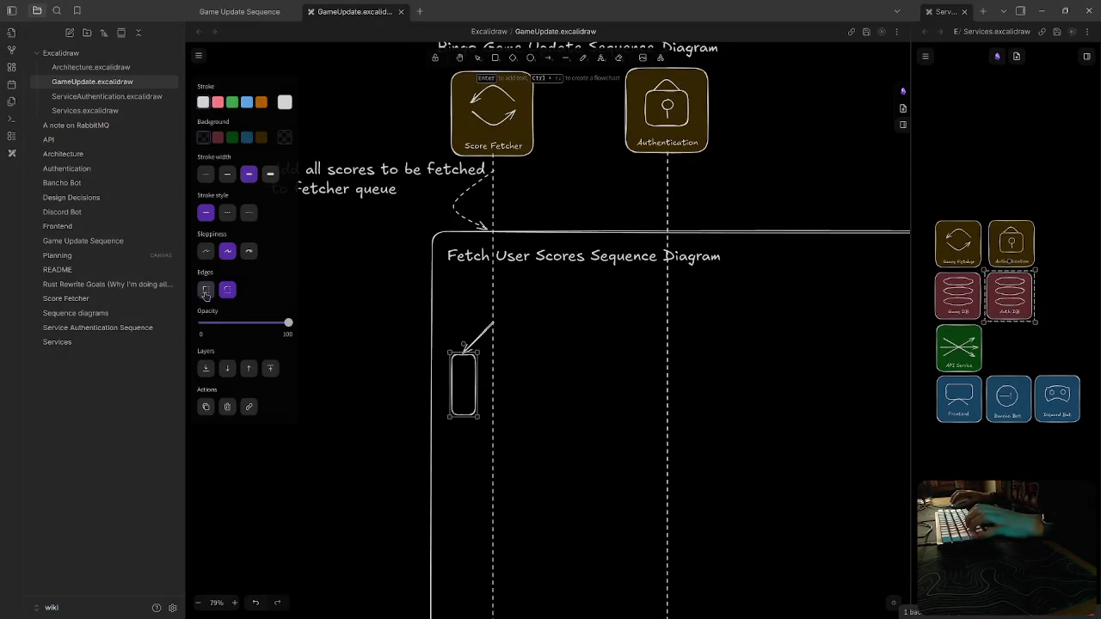
drag(576, 393, 629, 391)
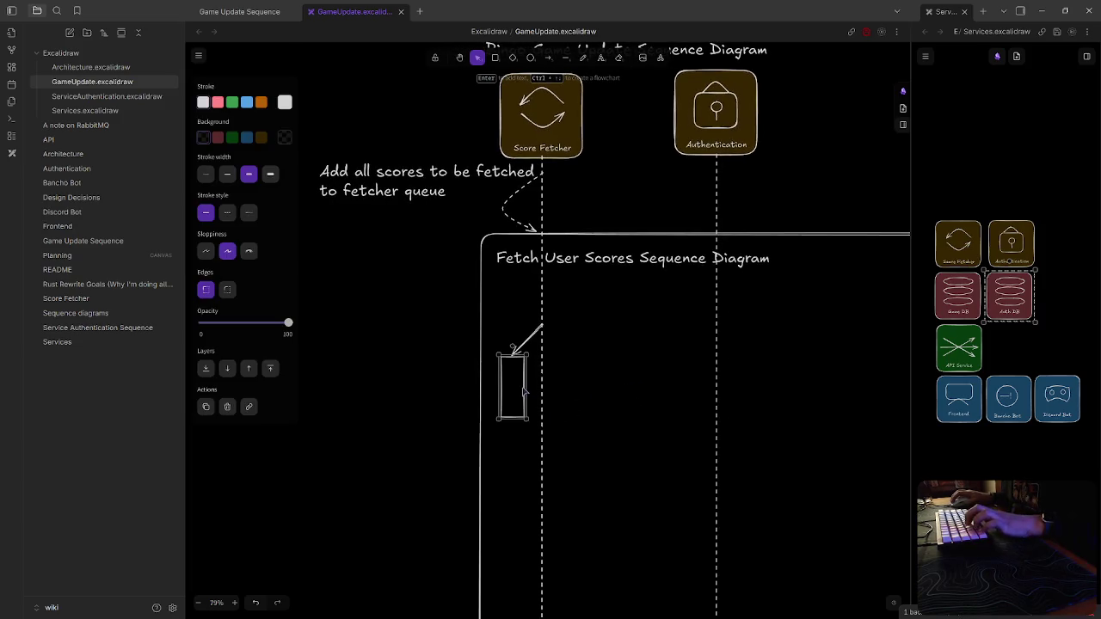
click(510, 473)
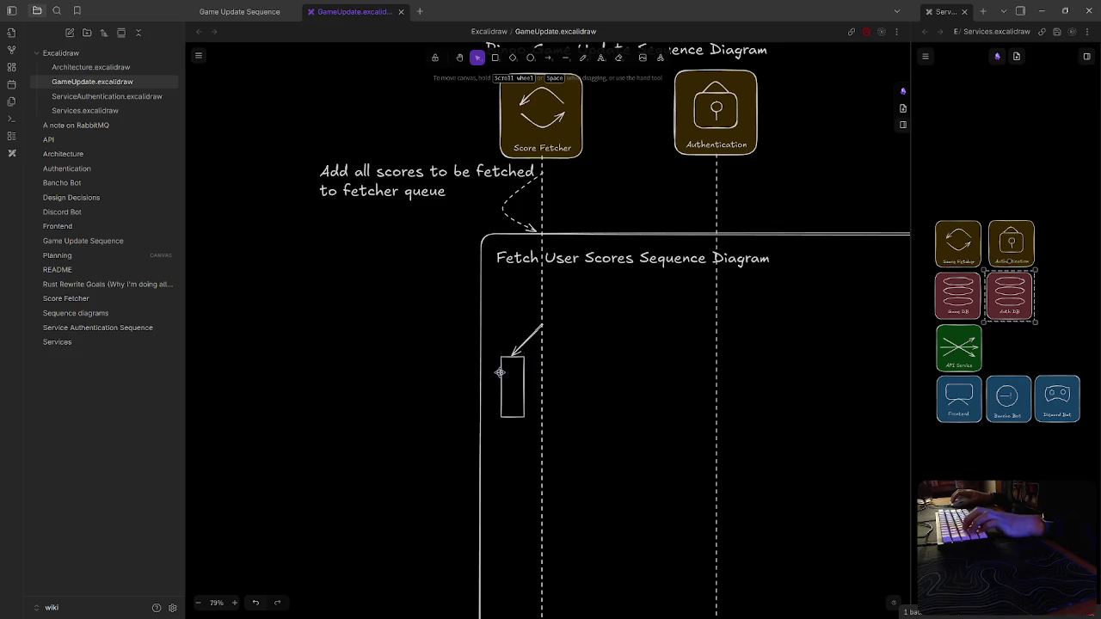
double_click(423, 369)
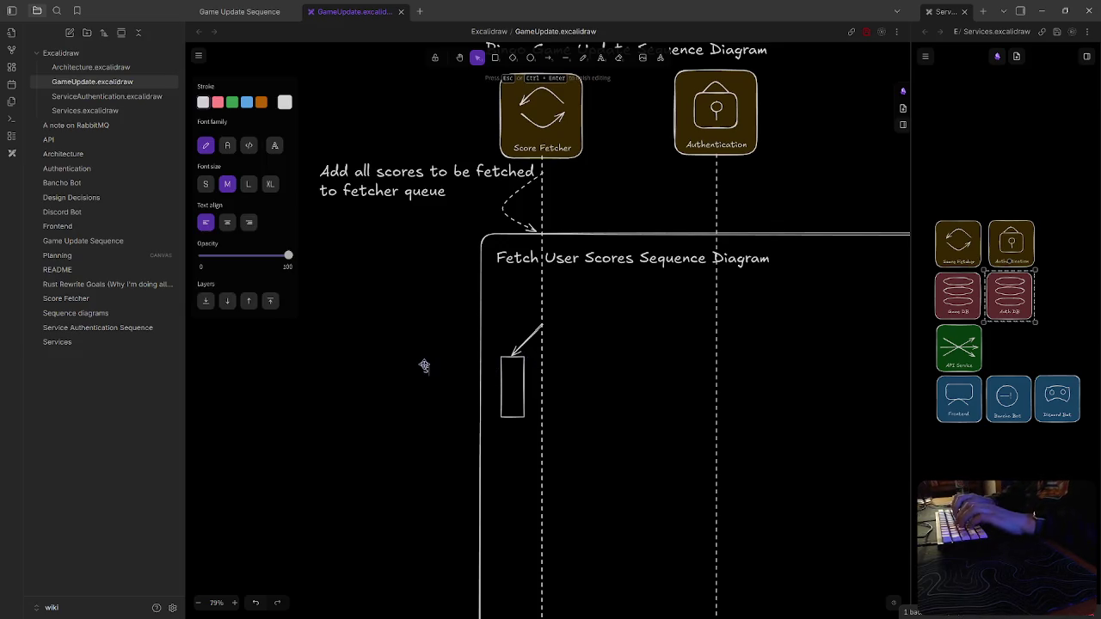
text(Service A)
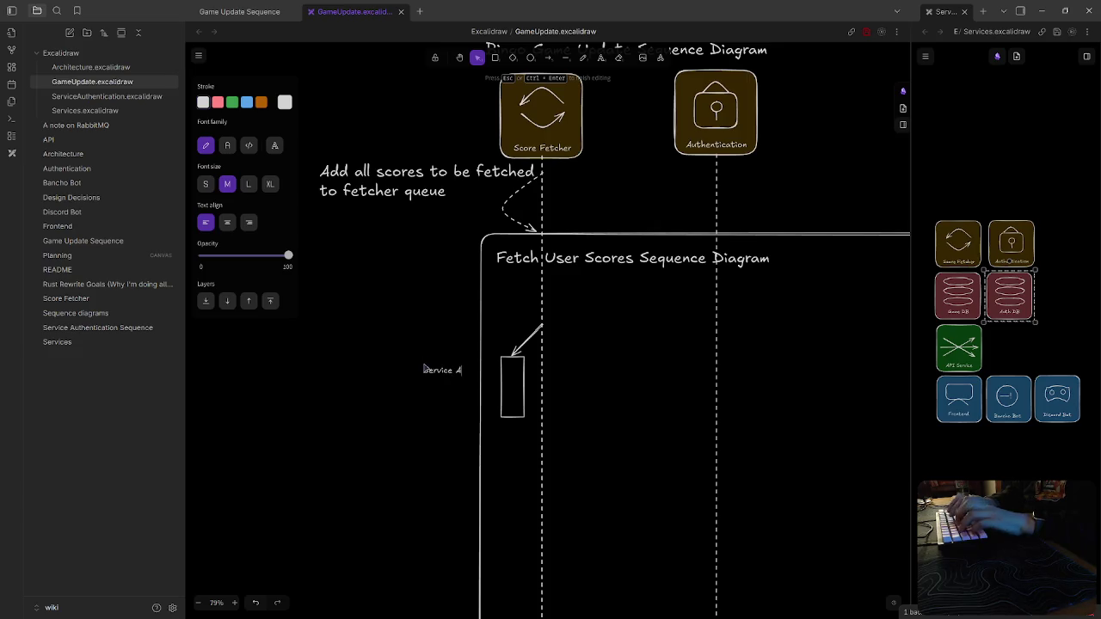
text(uthenication)
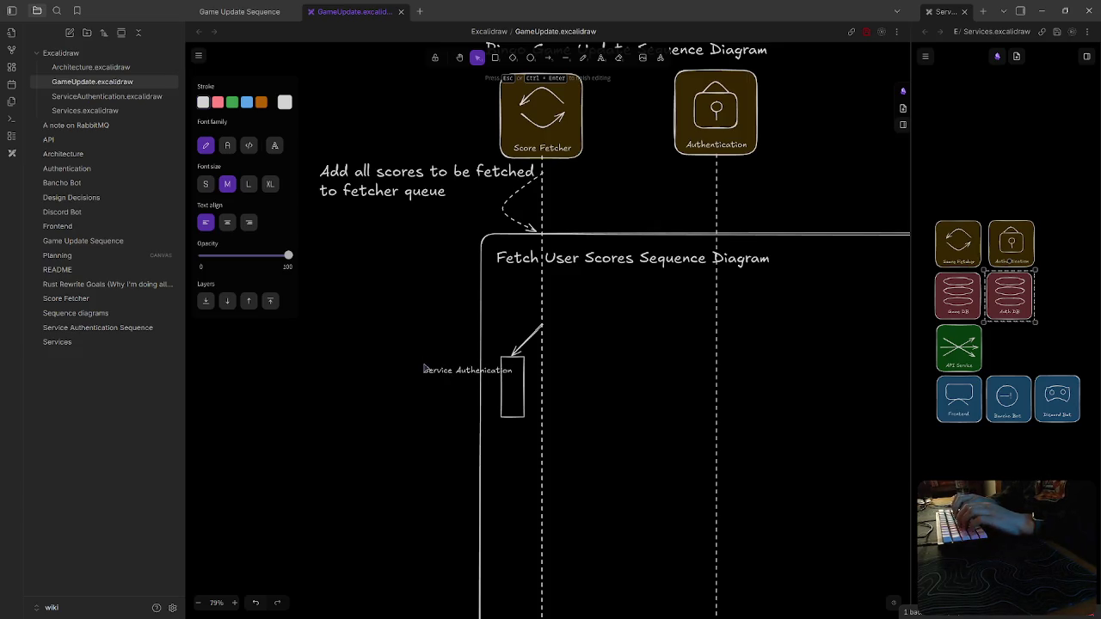
key(Escape)
drag(476, 369, 457, 376)
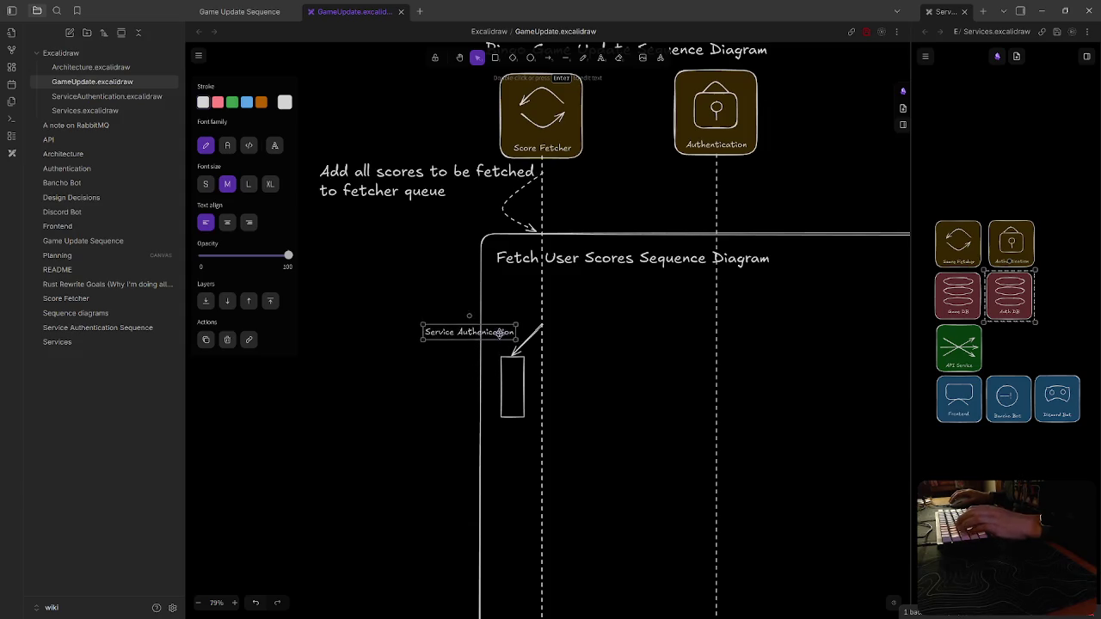
Delete the frame and Fetch User Scores title, moving the arrow and box up
click(482, 454)
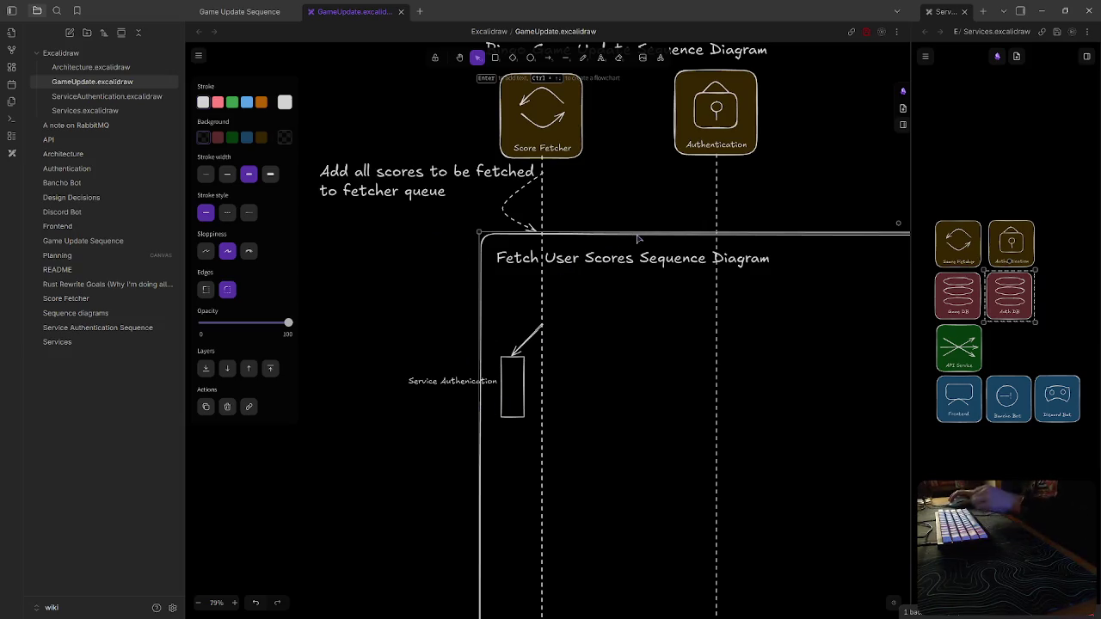
key(Delete)
click(651, 261)
key(Delete)
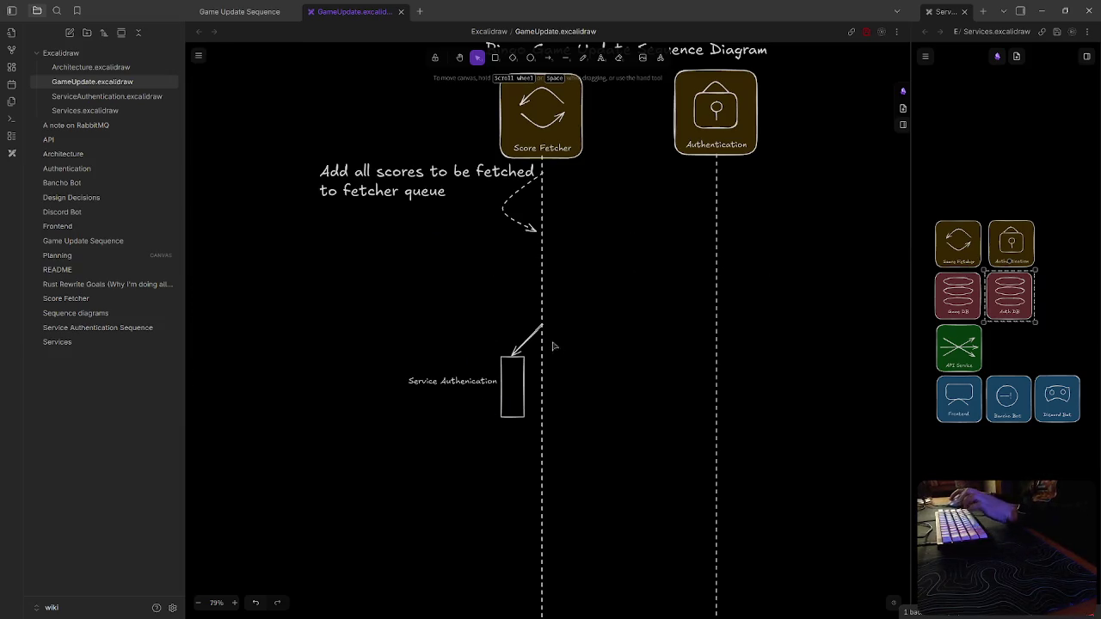
drag(525, 341, 520, 260)
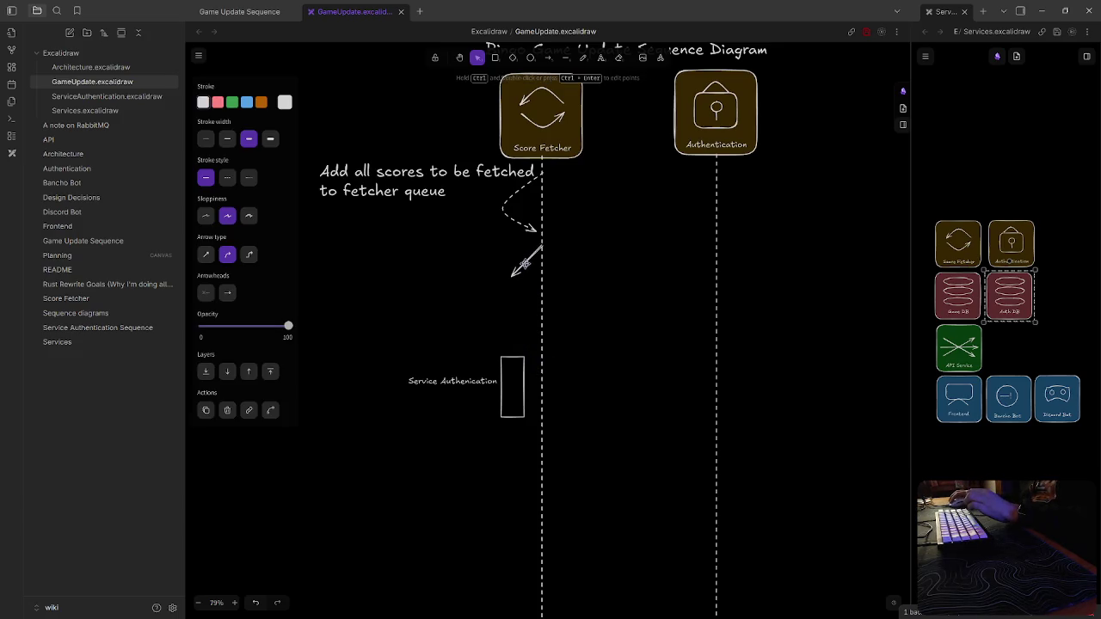
mouse_move(523, 369)
mouse_down()
mouse_move(516, 287)
mouse_move(524, 291)
mouse_up()
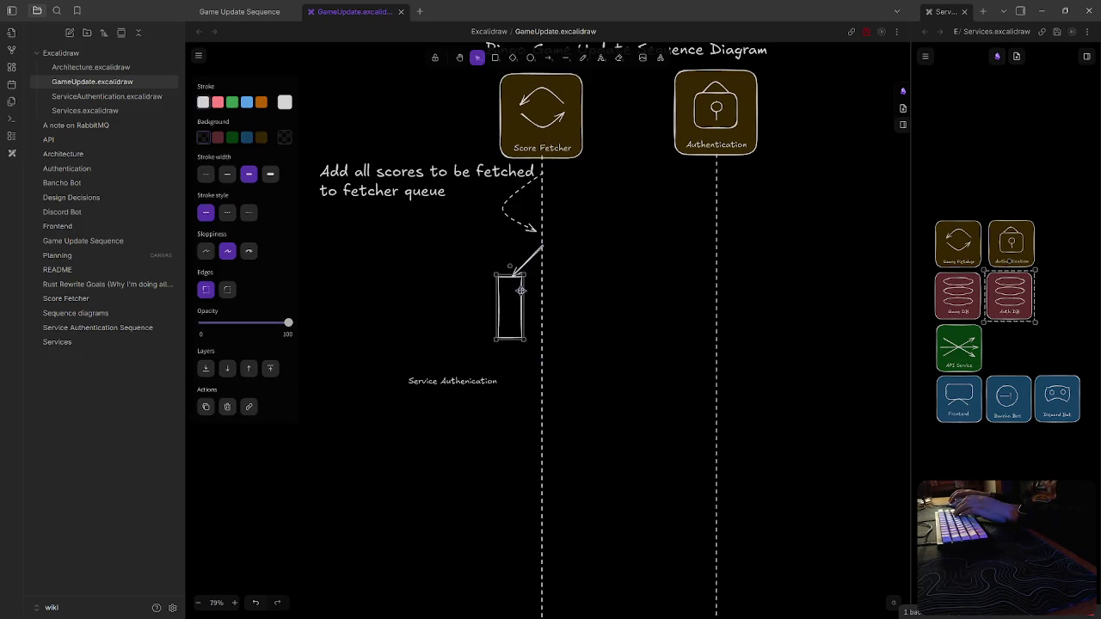
Delete the 'Add all scores' note, move the label up, and start new text 'Add all'
click(403, 196)
key(Delete)
drag(462, 381, 458, 315)
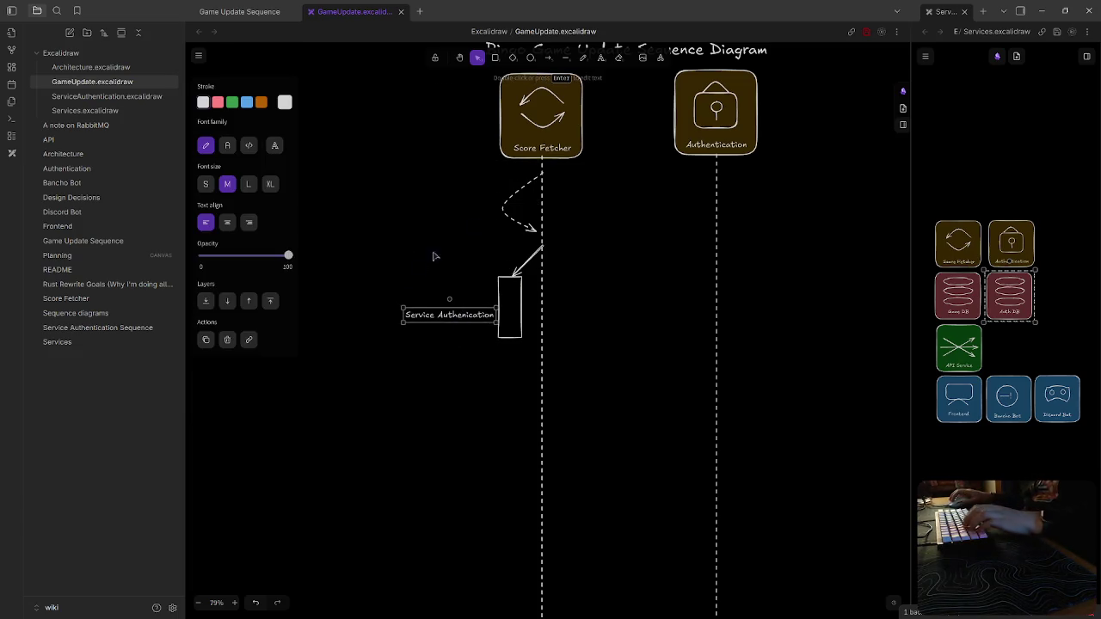
key(Return)
text(Add all s)
key(BackSpace)
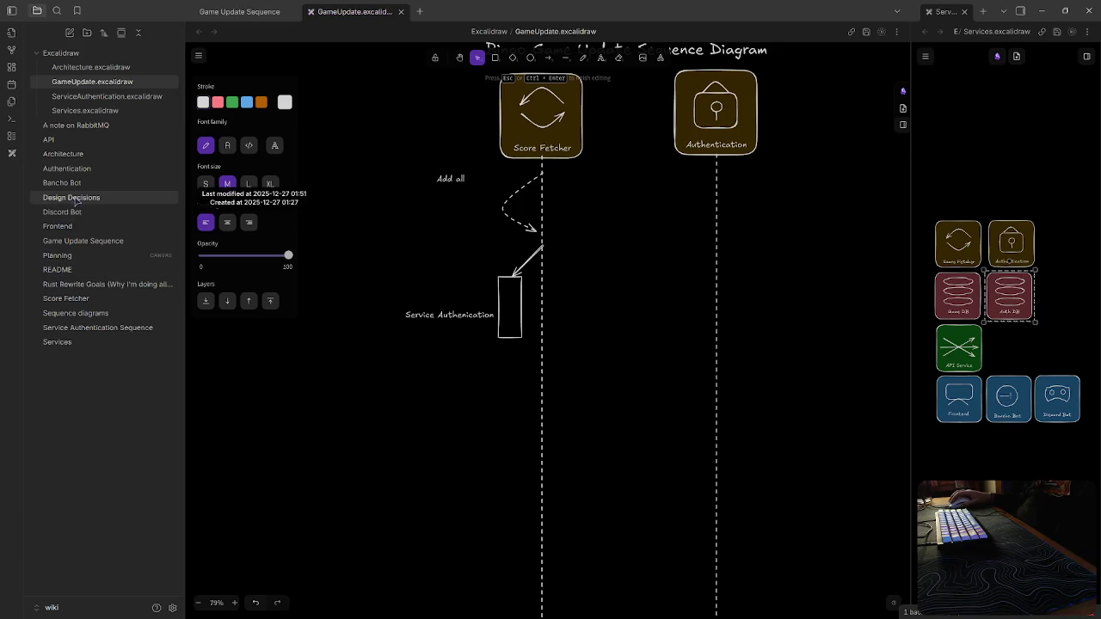
In Design Decisions, add a [!QUESTION] callout: 'Should we be using a database caching layer like REDIS for the game state?'
click(76, 198)
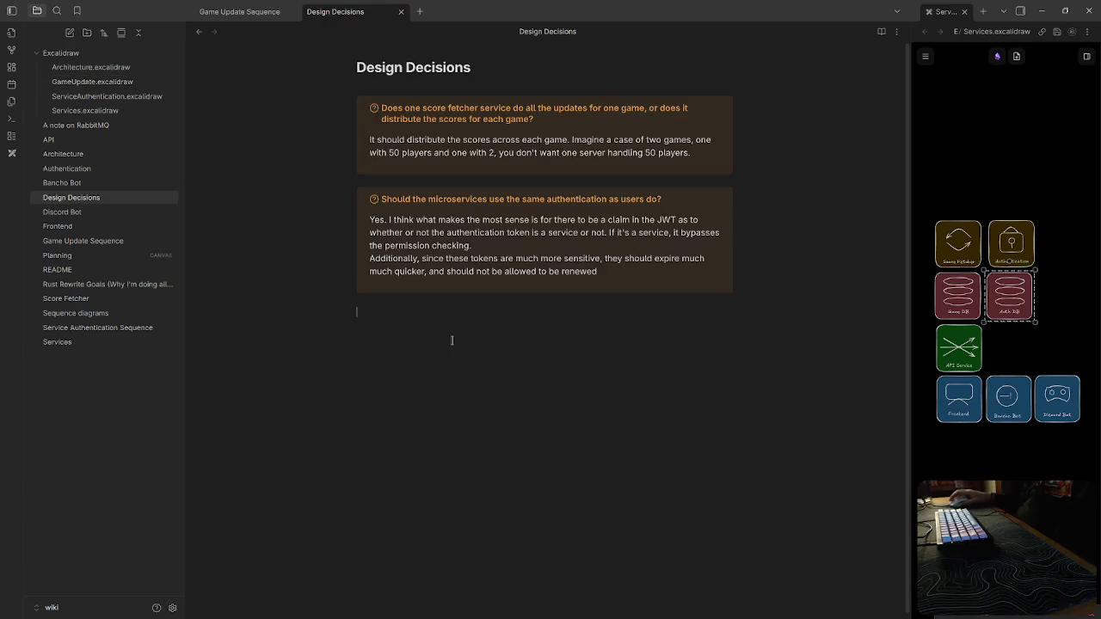
text(> [!)
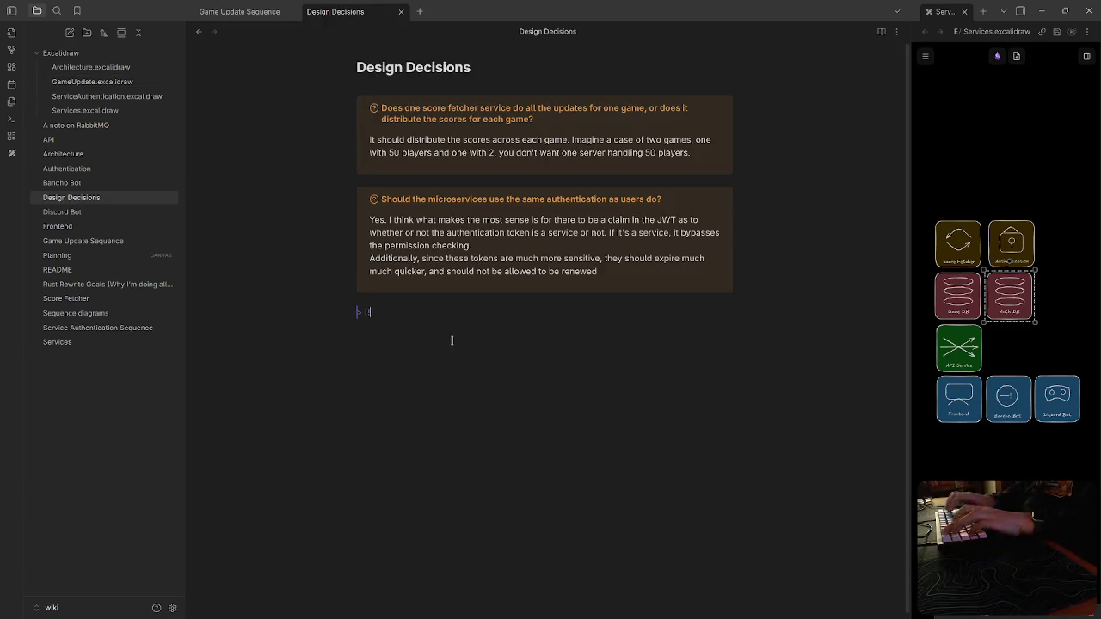
text(Quest)
key(BackSpace)
key(BackSpace)
key(BackSpace)
text(QUESTION])
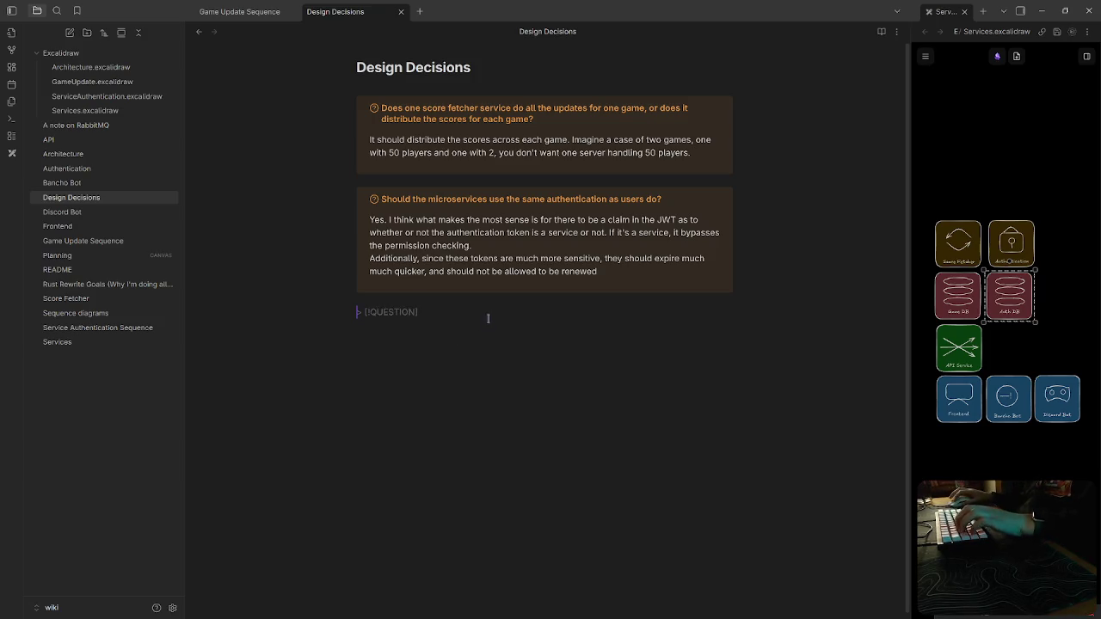
text( Should)
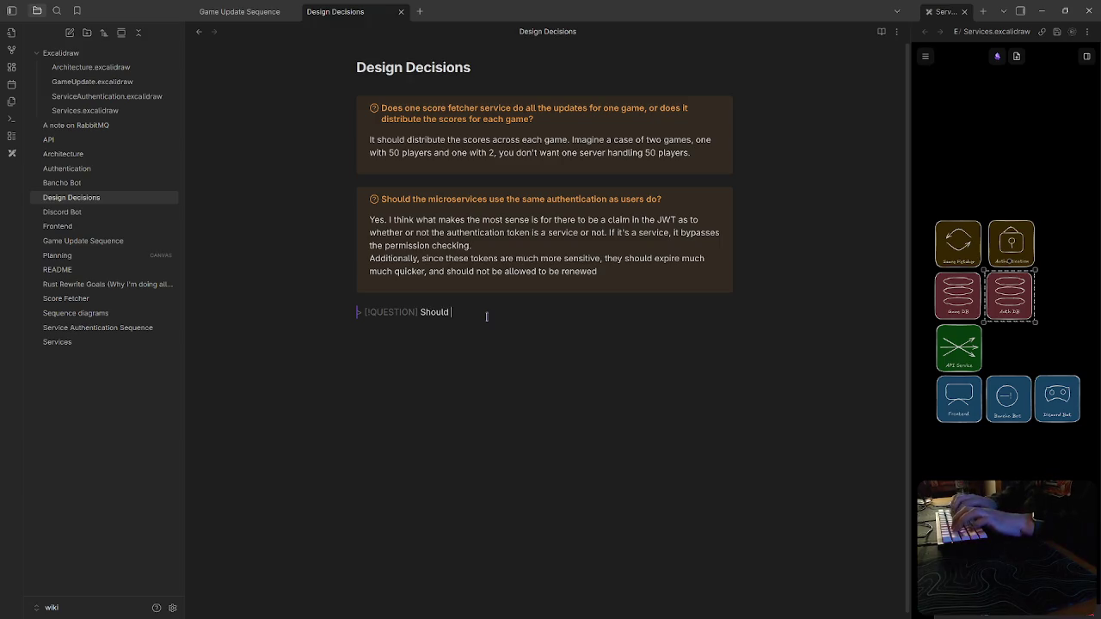
text( the)
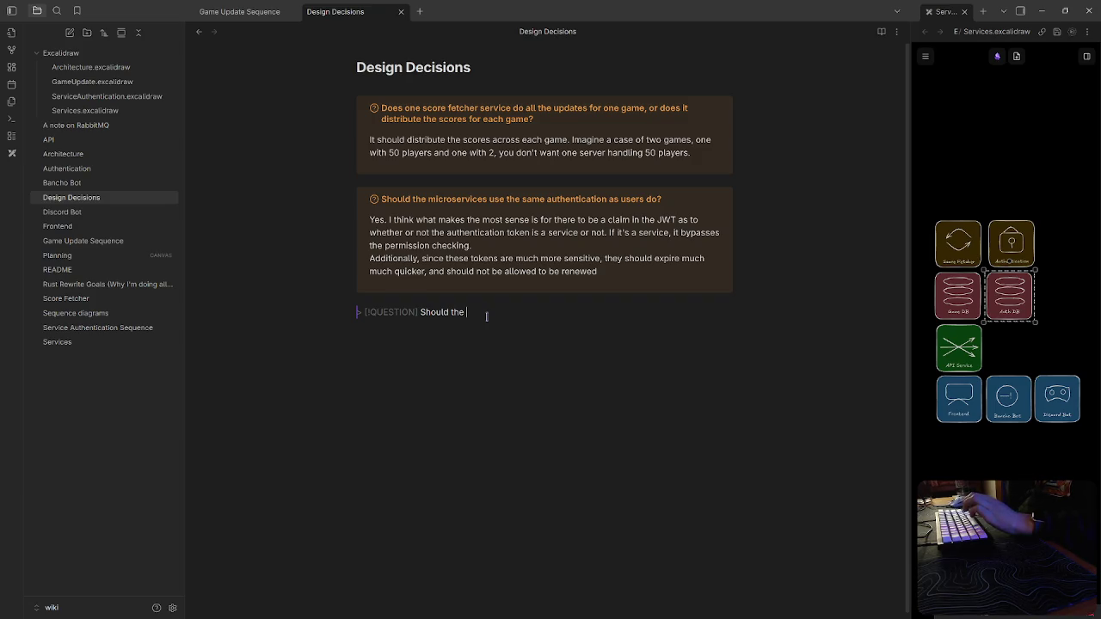
key(BackSpace)
key(BackSpace)
key(BackSpace)
key(BackSpace)
text(we be using a )
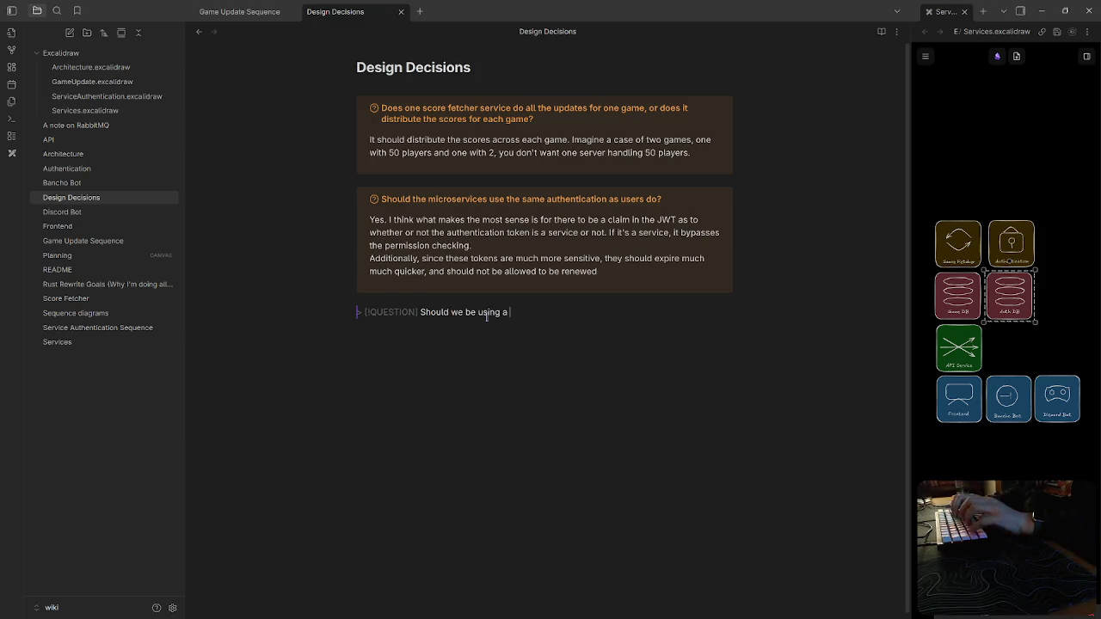
text(database caching layer like REDIS f)
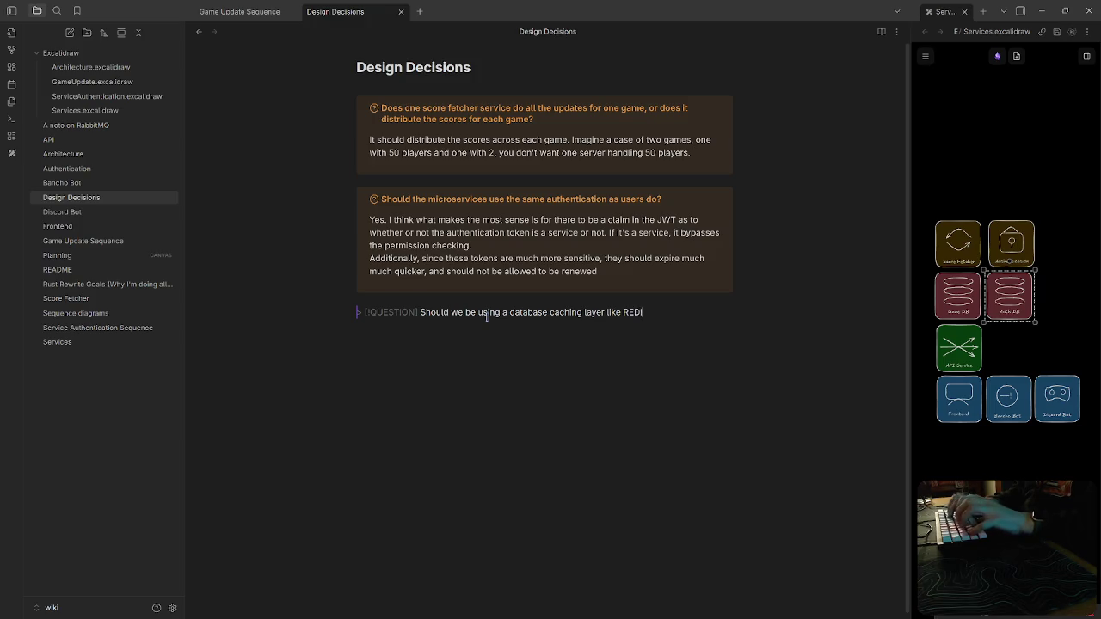
text(or the game state?)
key(Return)
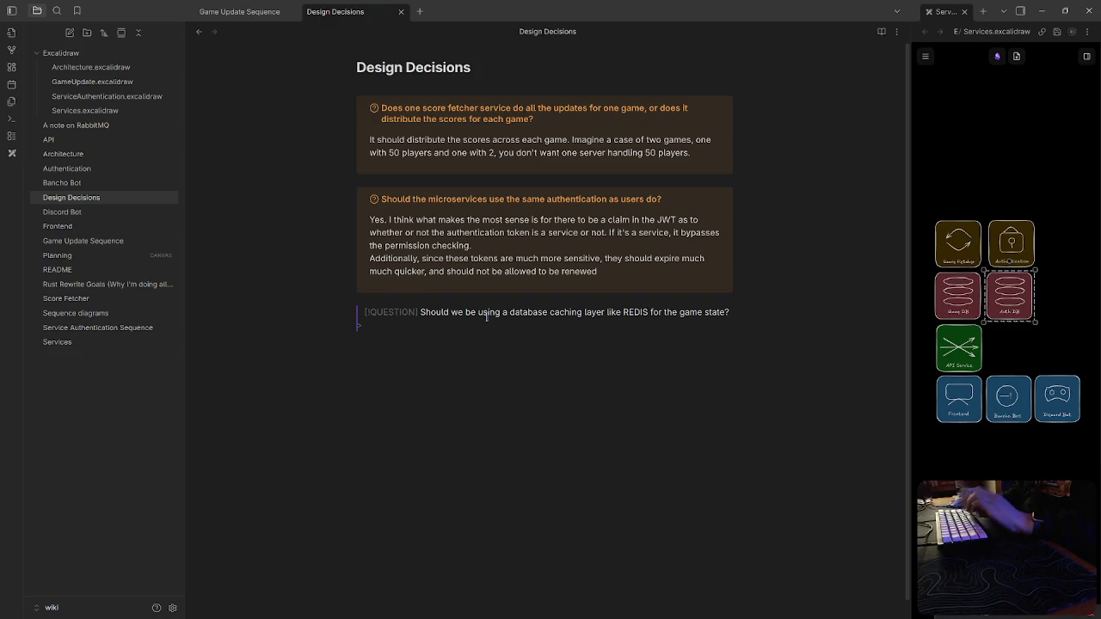
Write the answer line 'This design currently doesn't implement a caching layer.' and begin 'If'
text(T)
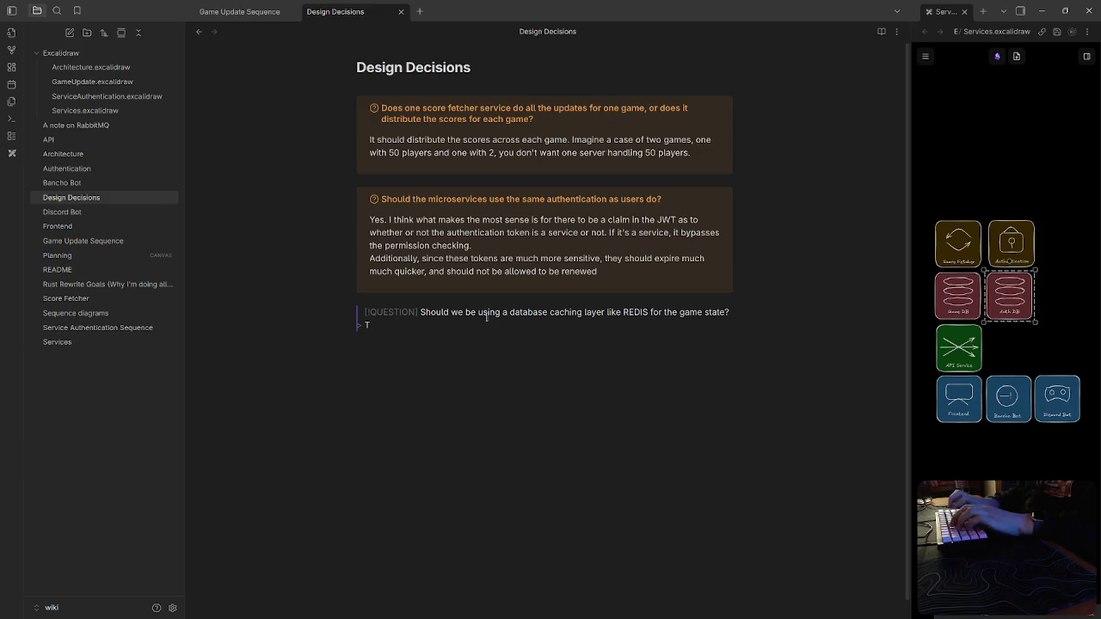
text(his design currently doesn't)
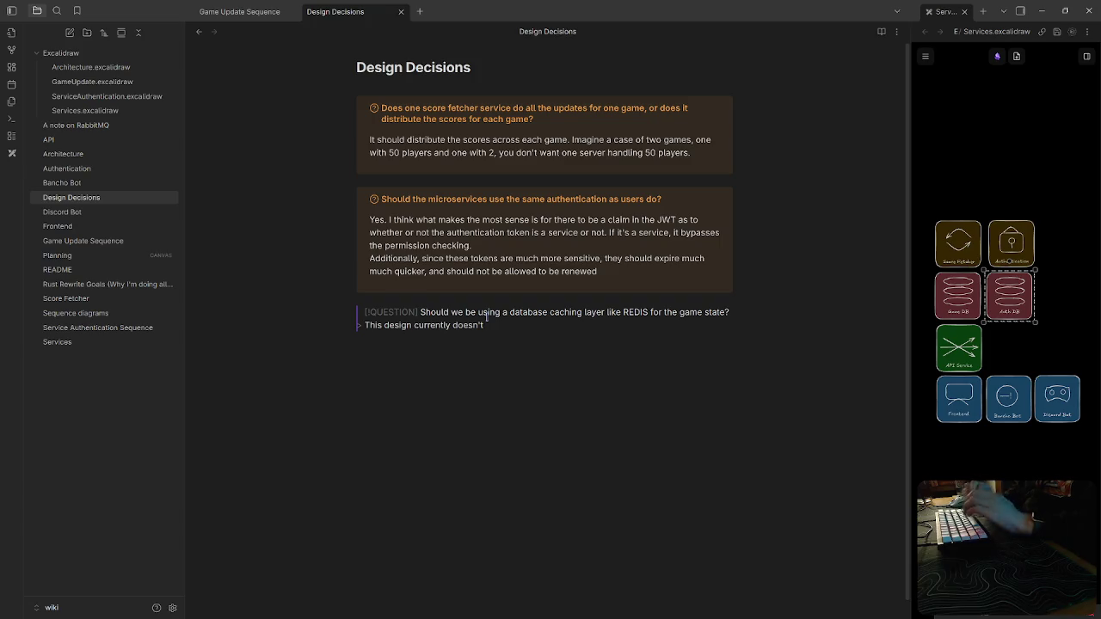
text(implement)
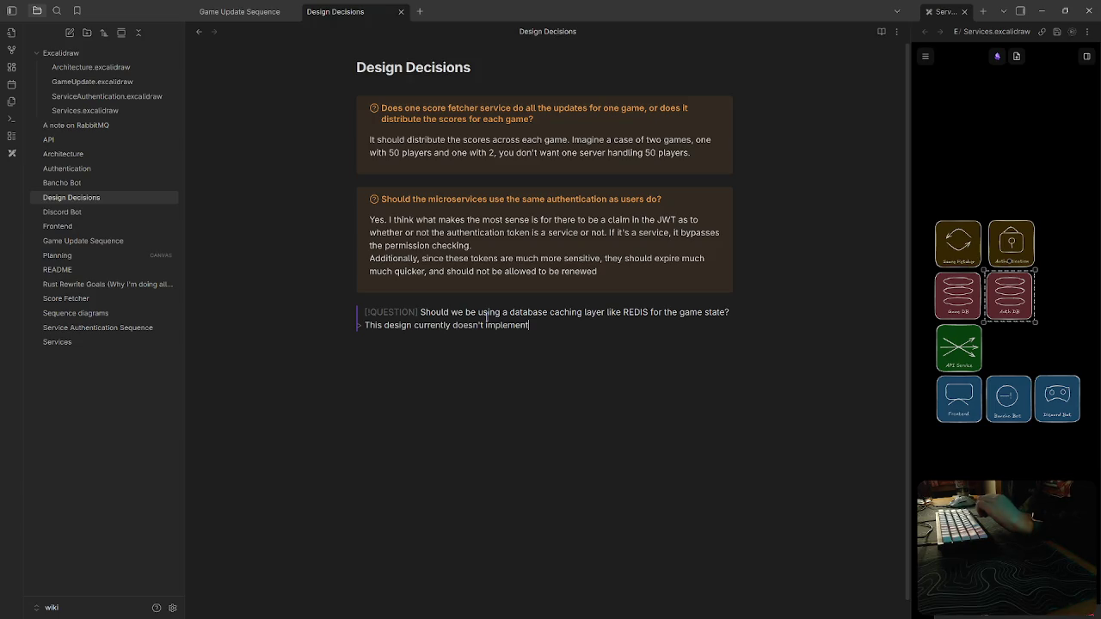
text( a system)
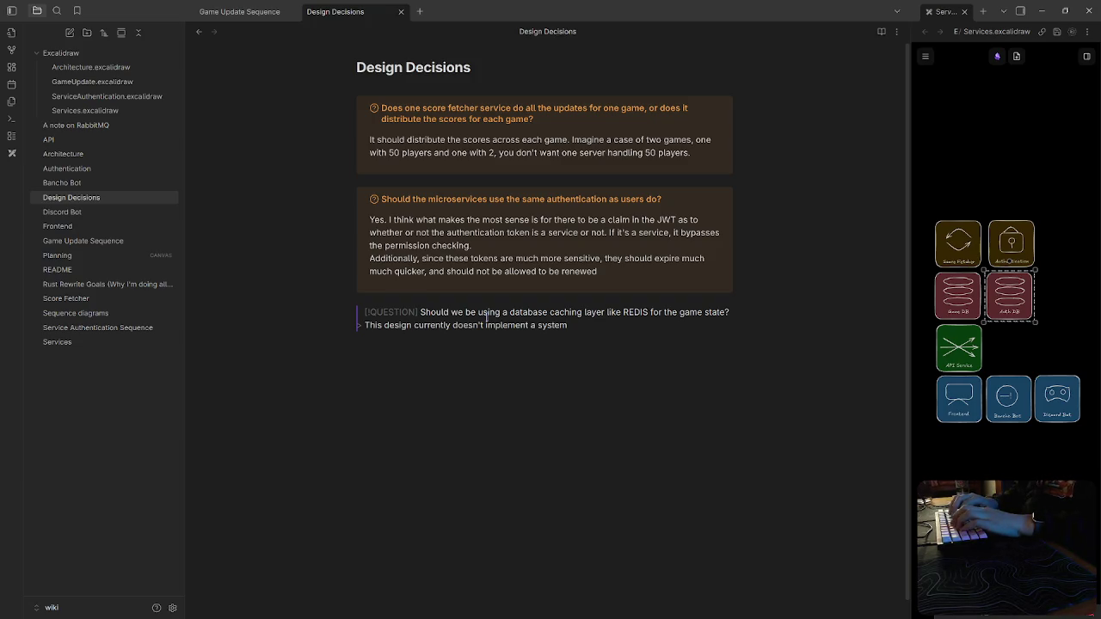
key(BackSpace)
key(BackSpace)
key(BackSpace)
key(BackSpace)
key(BackSpace)
text(caching layer. If)
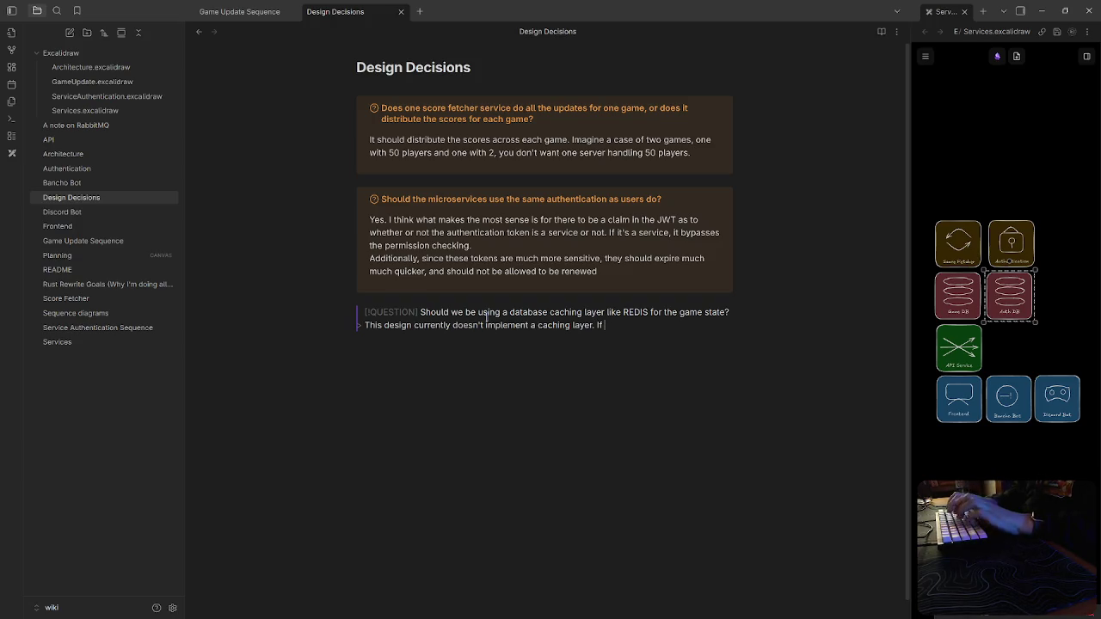
key(BackSpace)
Continue: if the game gets slower, consider adding a caching layer changing API-service communication
text(f)
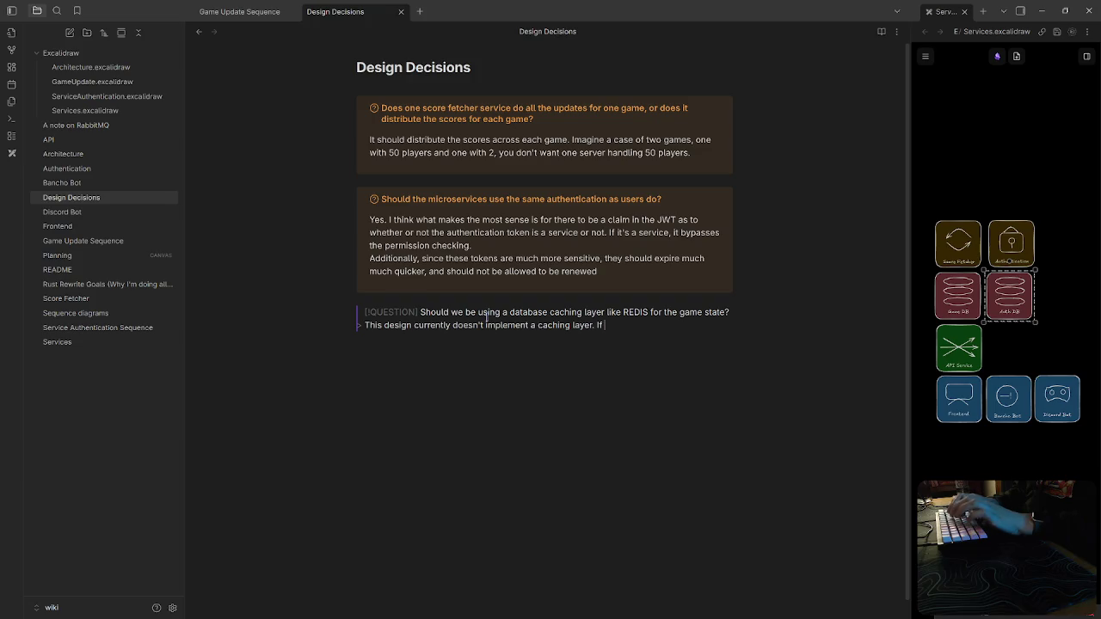
text( the game sta)
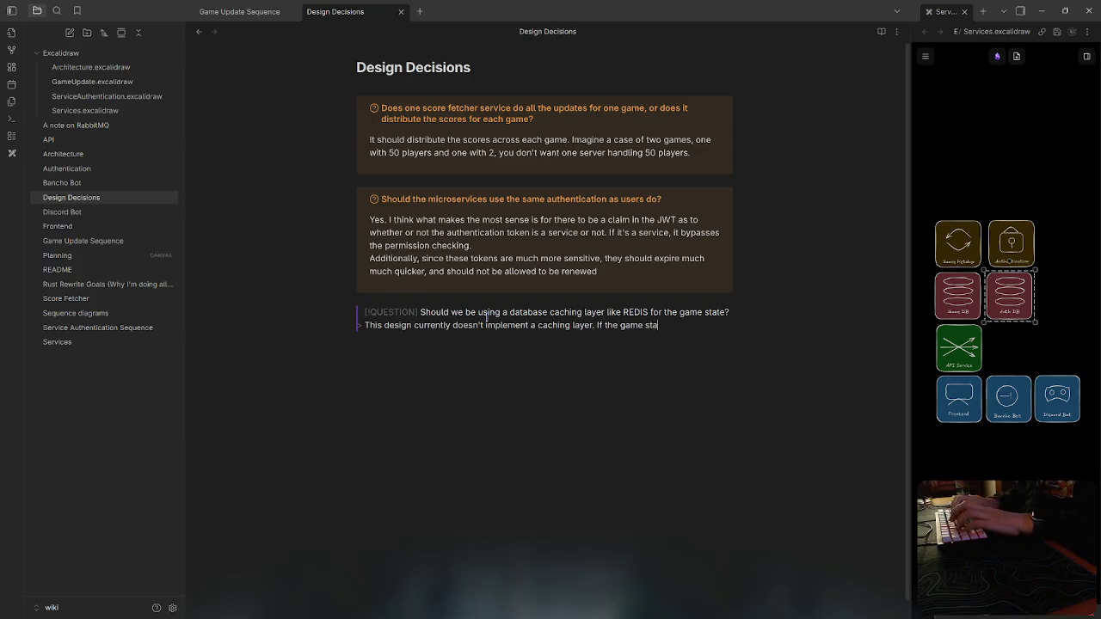
text(rts to get slower a)
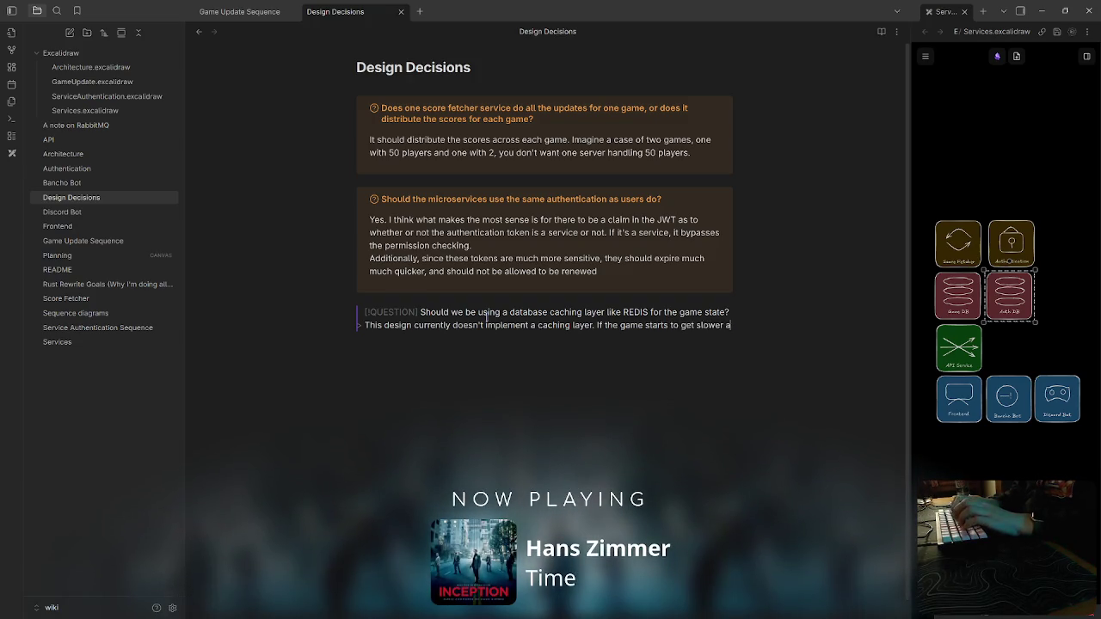
text(s time g)
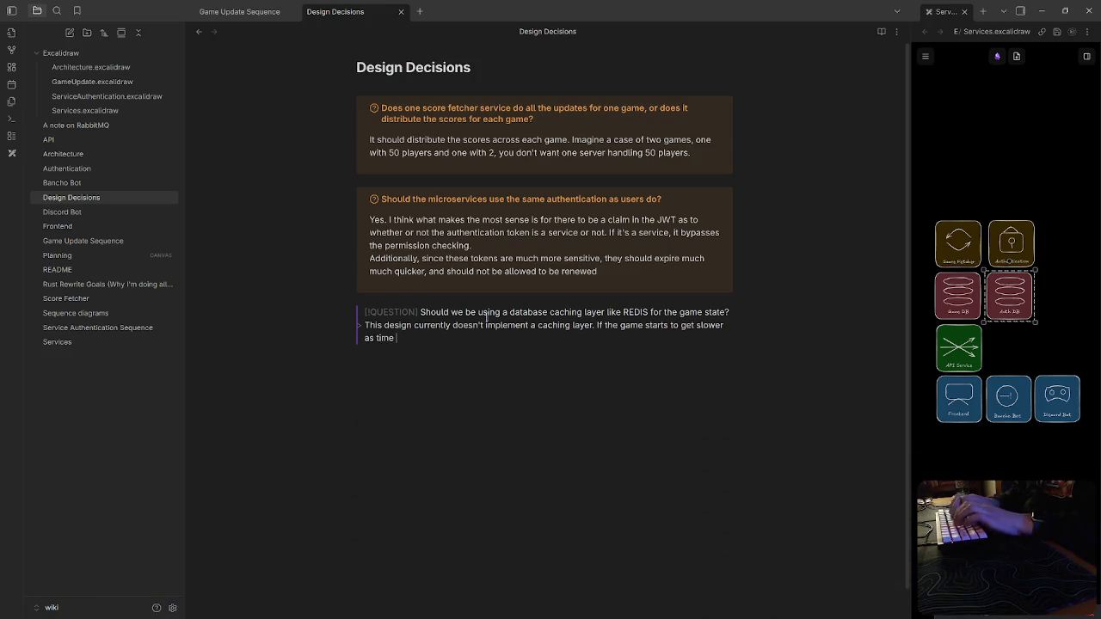
text(oes on, )
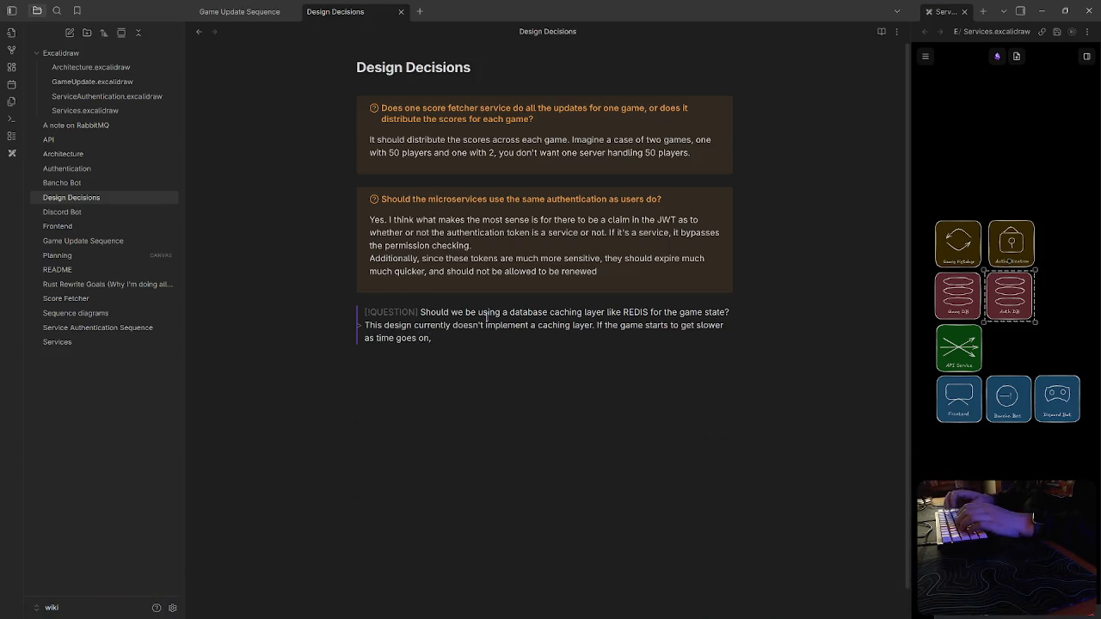
text(we can consider)
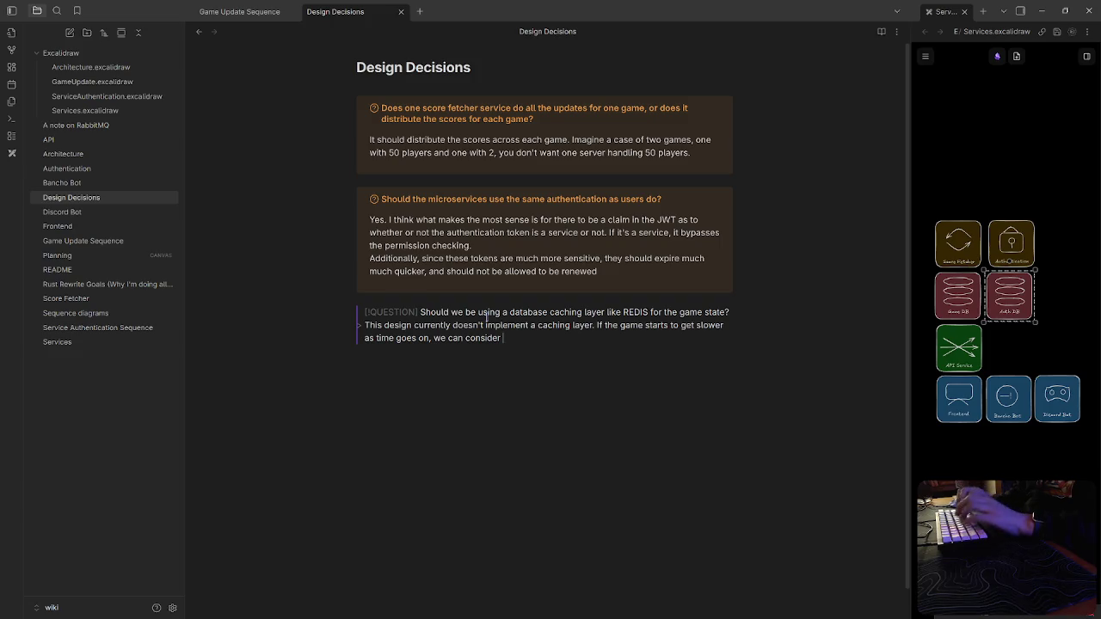
text(dding a caching la)
text(yer)
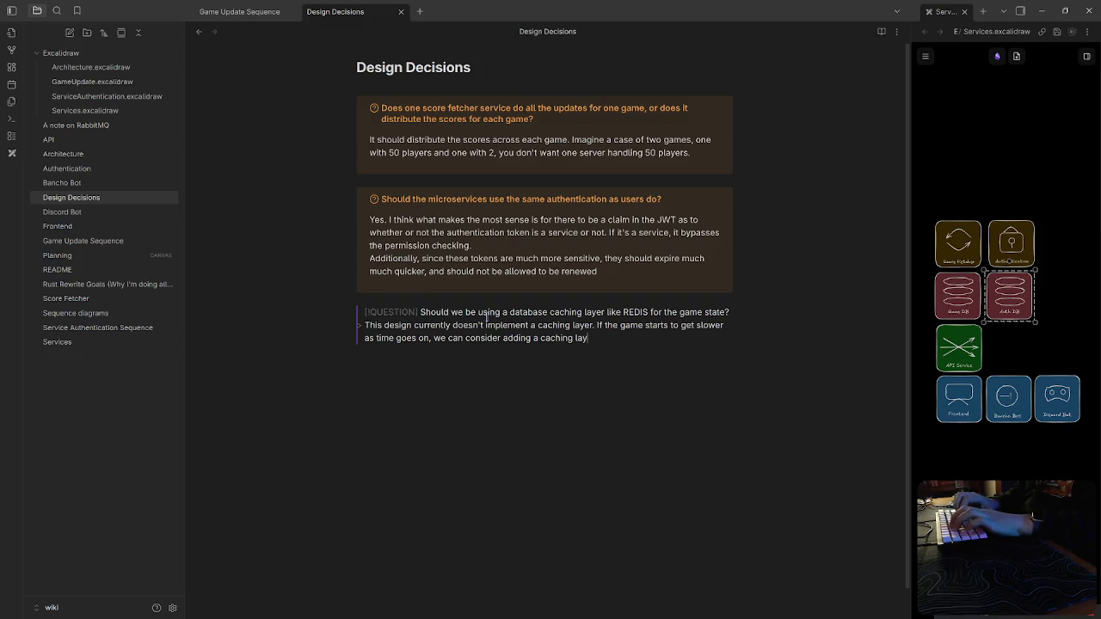
text(. This )
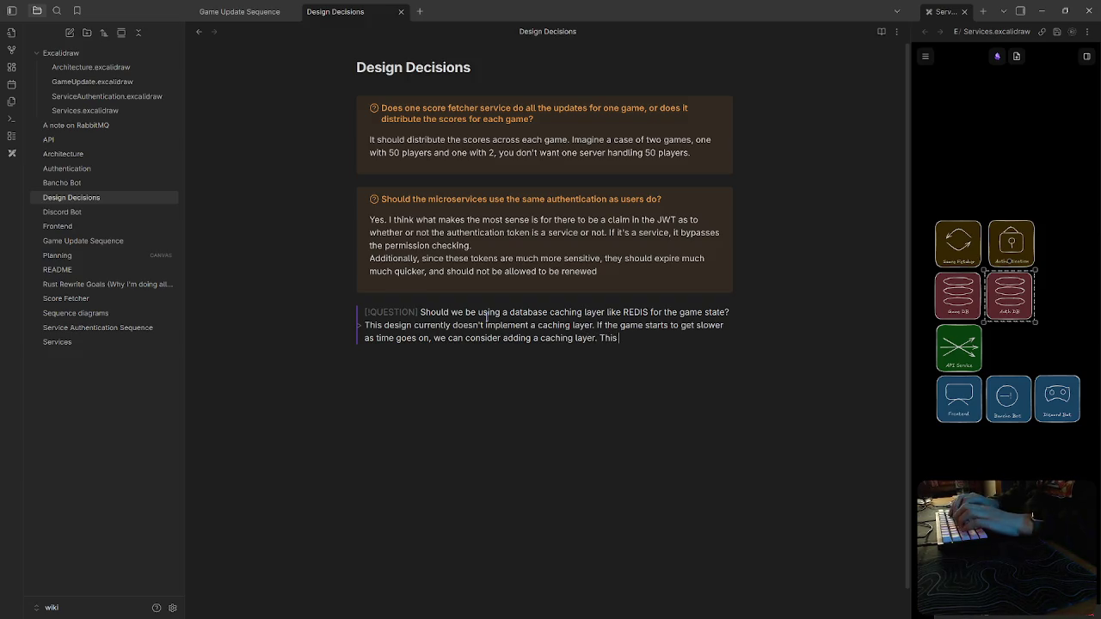
text(would only in)
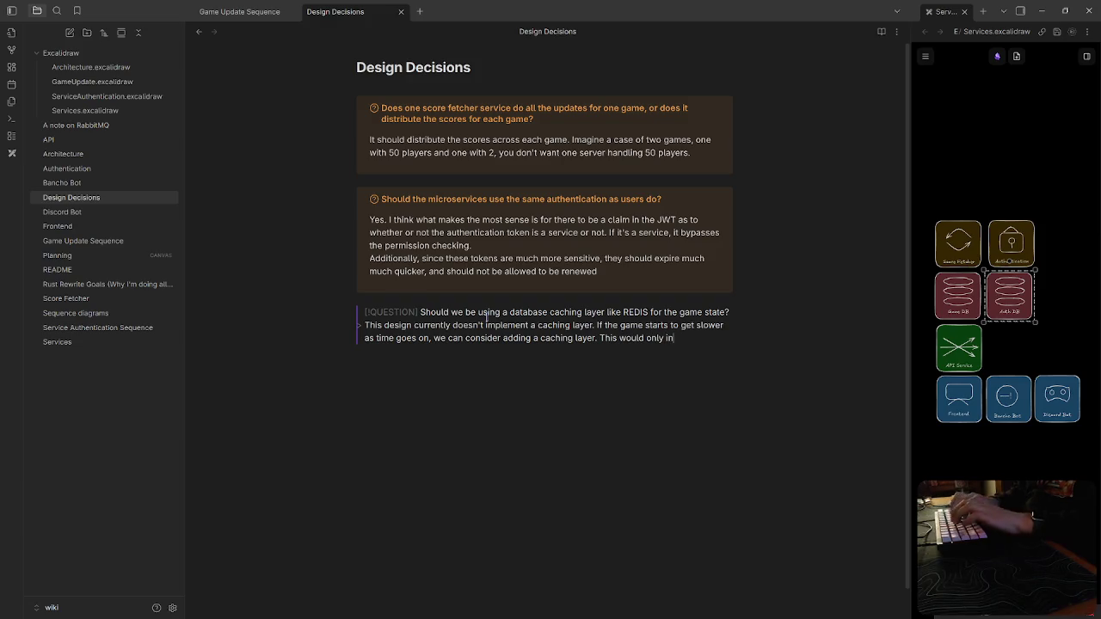
key(BackSpace)
key(BackSpace)
text(change the way the API se)
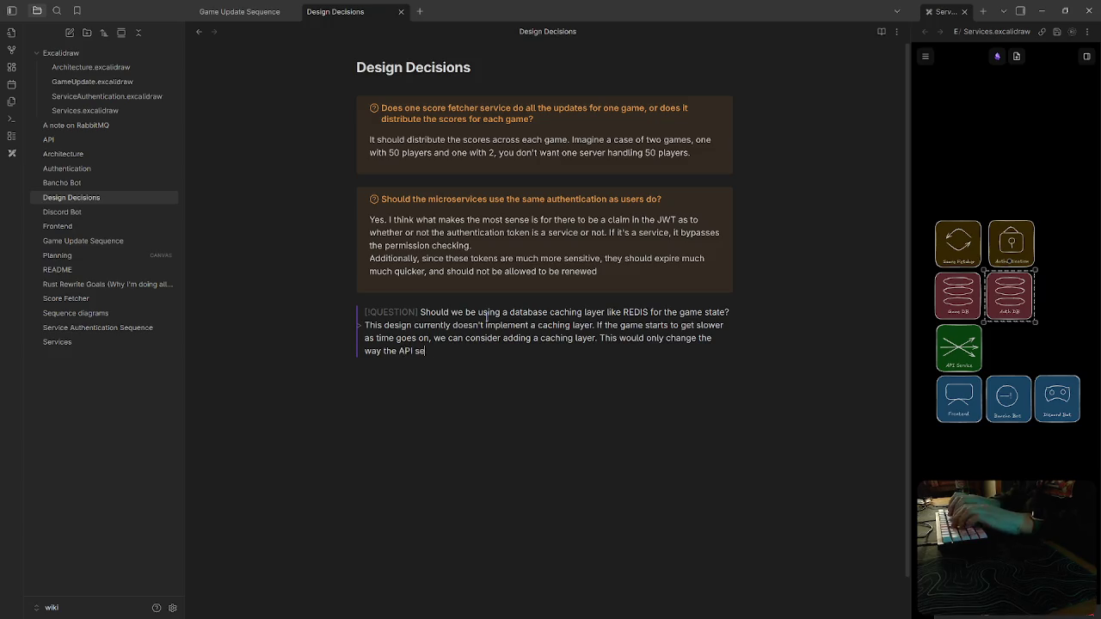
key(BackSpace)
key(BackSpace)
text(vice communitc)
text(ates, so)
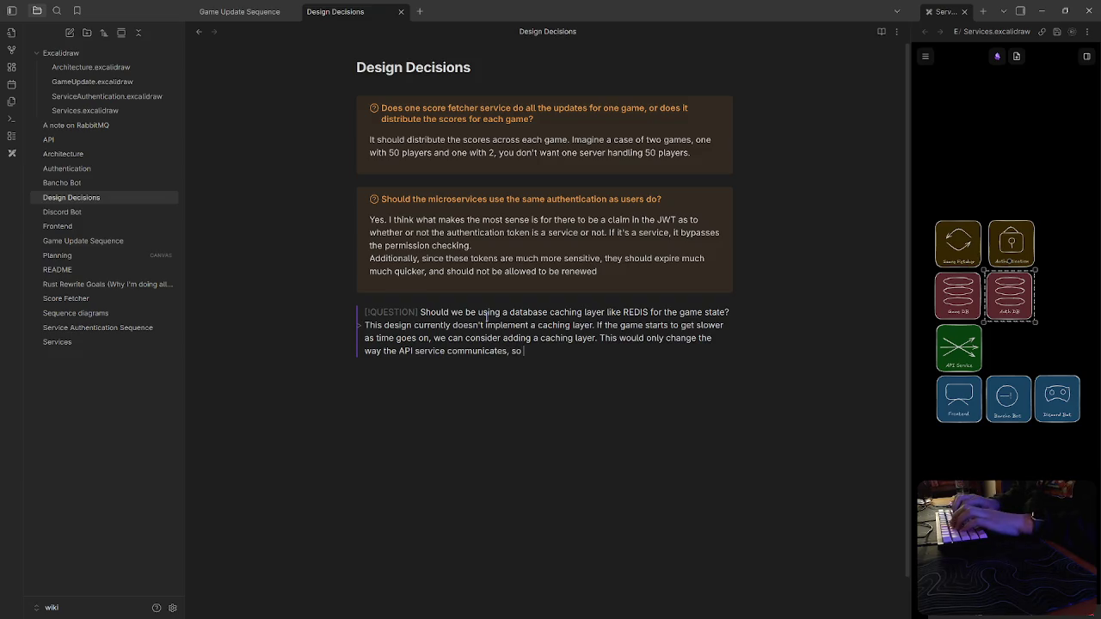
text(his add)
text(ition doesn't really need)
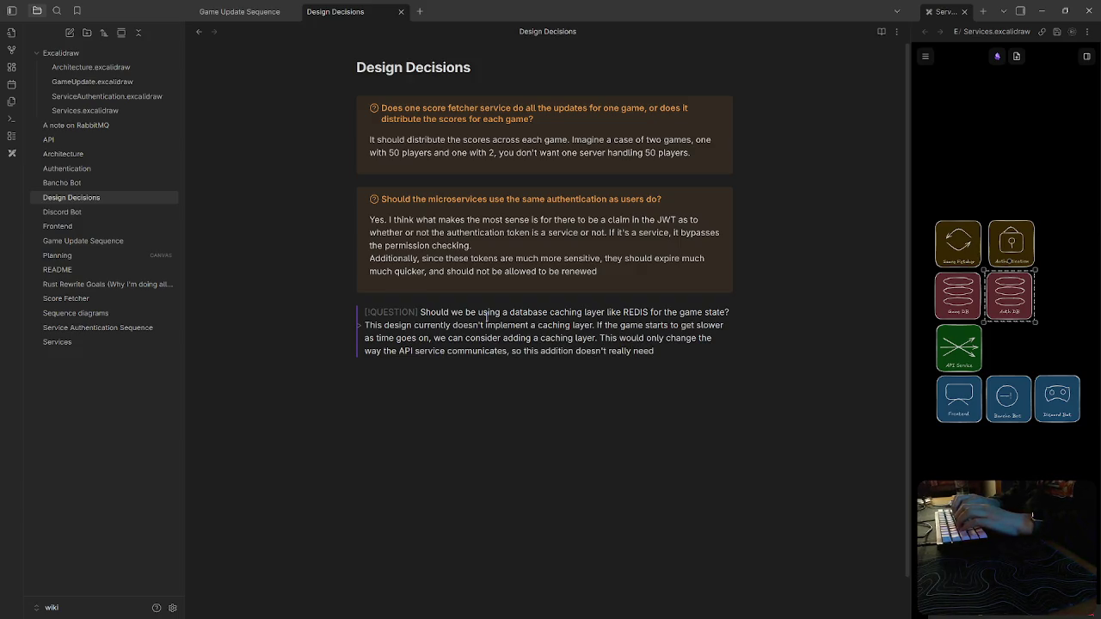
text( a)
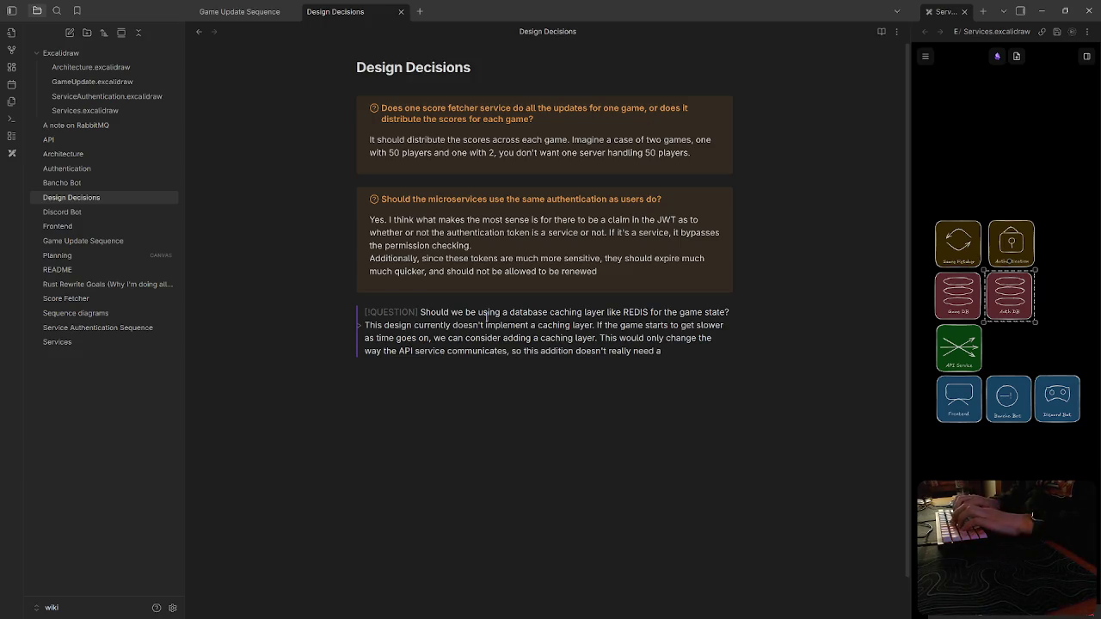
text( lotought)
End with 'doesn't really need a lot of immediate thought' and click out to render the callout
key(Return)
key(BackSpace)
key(BackSpace)
key(BackSpace)
key(BackSpace)
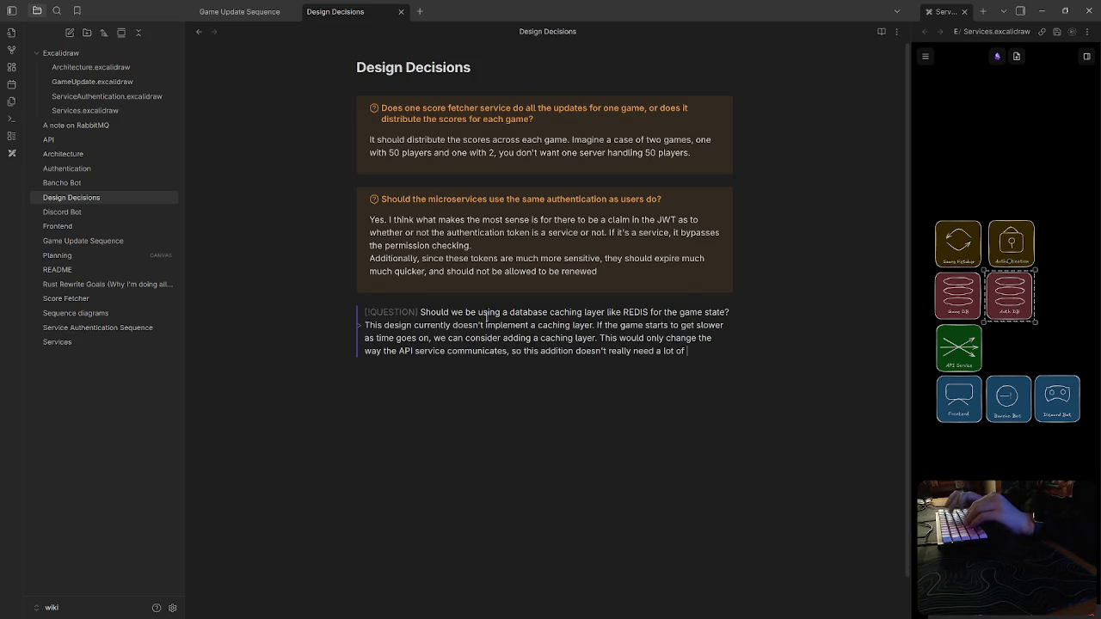
text(immediate thought.)
right_click(484, 316)
click(414, 506)
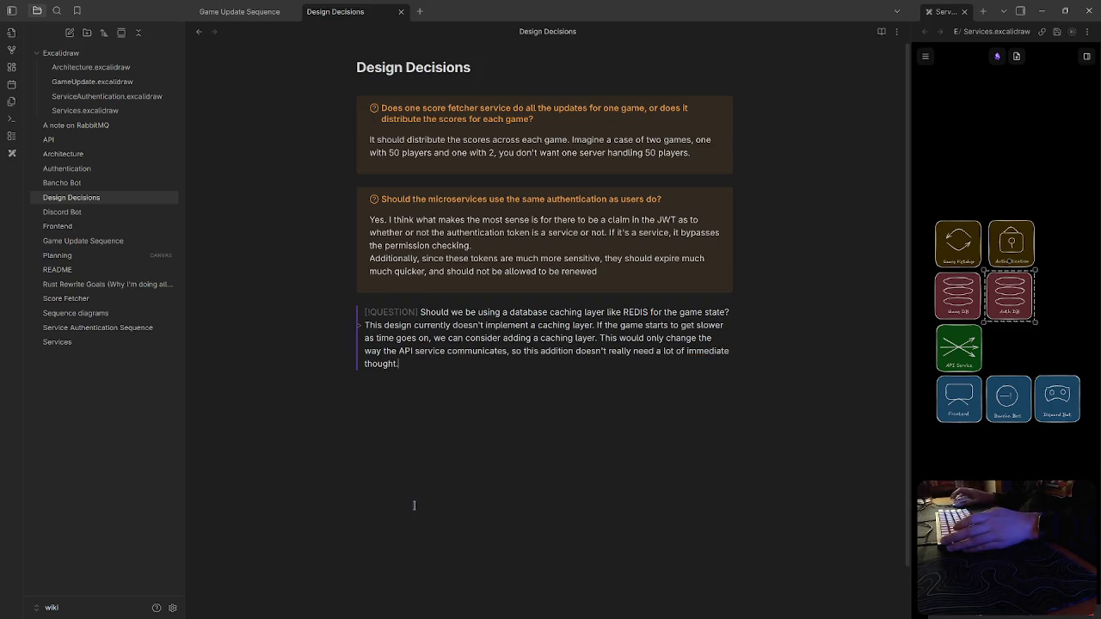
click(577, 519)
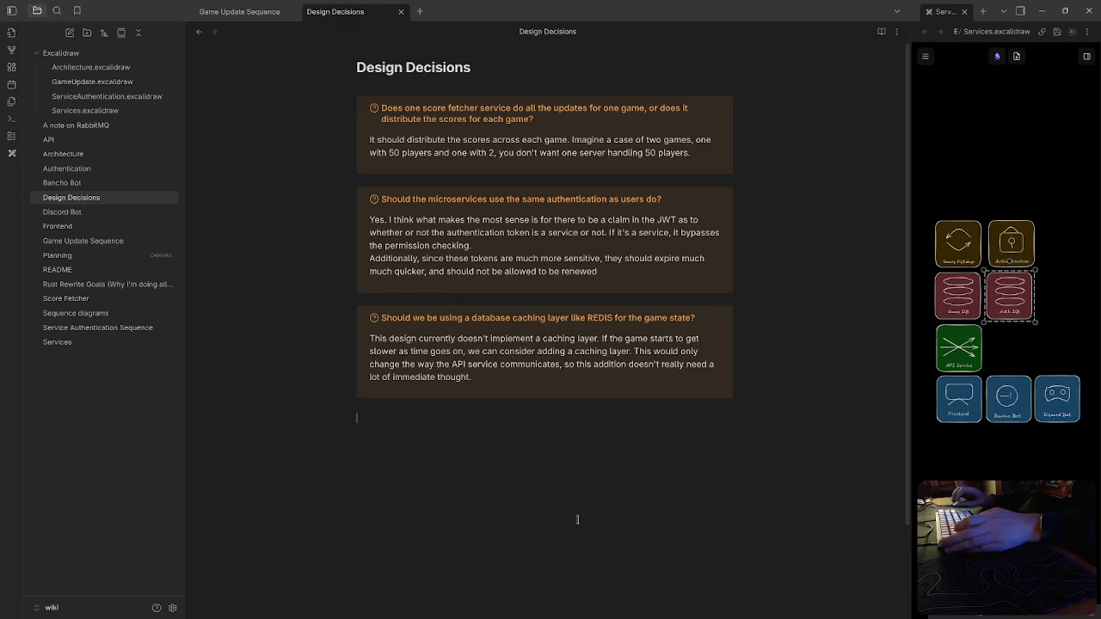
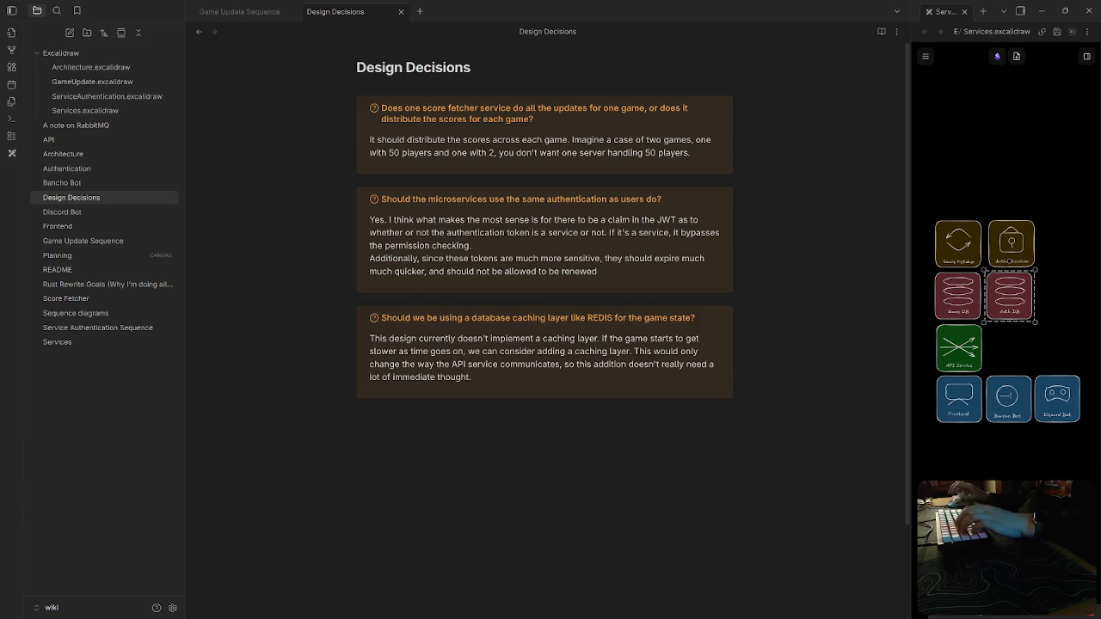
Close the Design Decisions note and open the GameUpdate.excalidraw drawing for editing
click(737, 548)
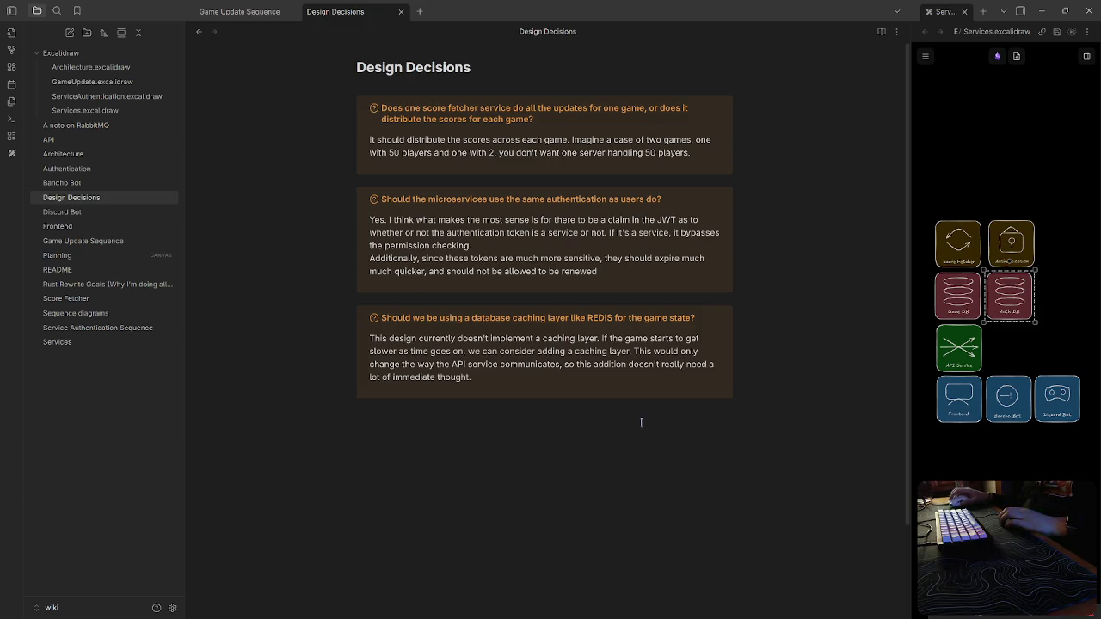
middle_click(365, 19)
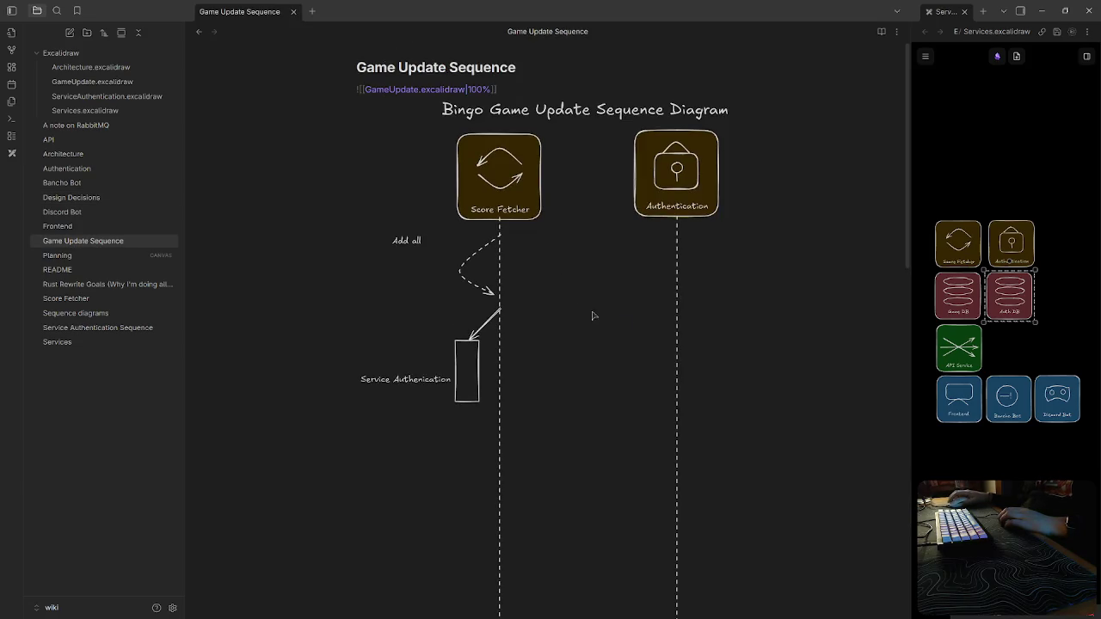
key(ctrl+a)
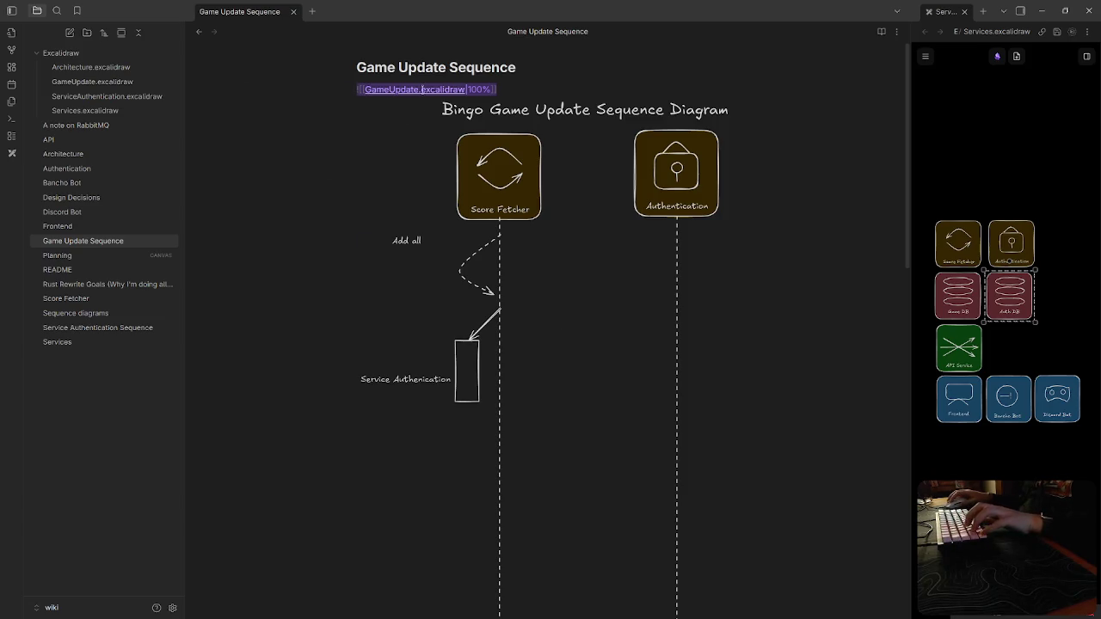
ctrl+click(421, 90)
ctrl+scroll(511, 176, up, 3)
ctrl+scroll(511, 176, up, 3)
ctrl+scroll(511, 176, up, 3)
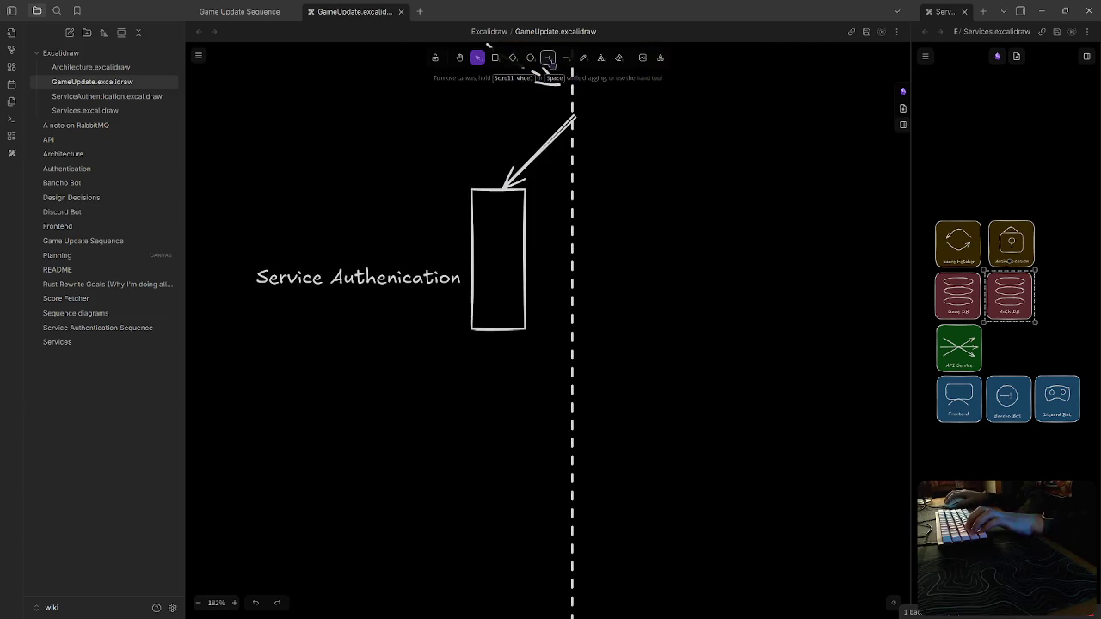
Draw an arrow from the Service Authentication box's bottom back to the lifeline
click(548, 58)
drag(498, 329, 571, 426)
click(656, 427)
scroll(656, 410, down, 5)
scroll(680, 381, up, 2)
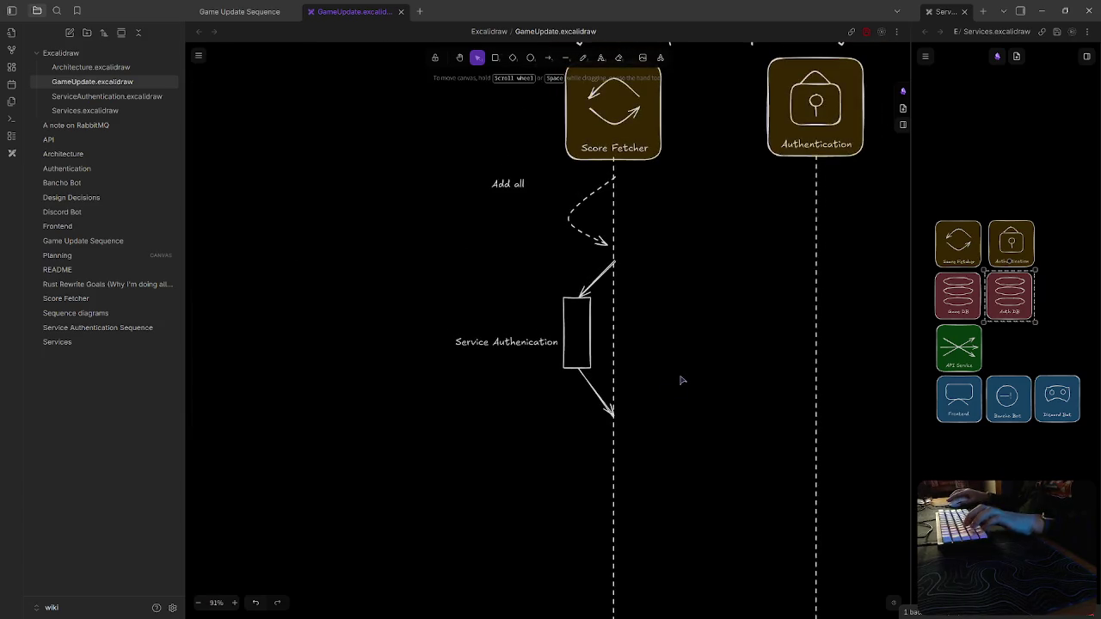
scroll(516, 327, right, 3)
Relabel the note 'Add all scores to fetch to rabbitmq queue' and move it down-left
double_click(343, 210)
click(361, 210)
text(sd)
text(ores to f)
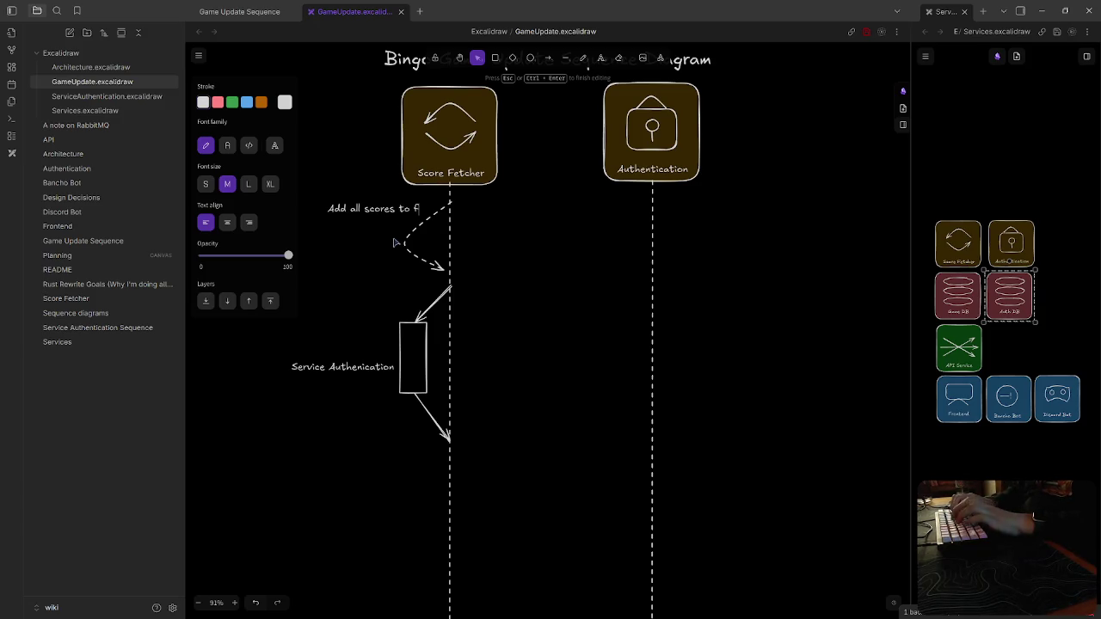
text(ch)
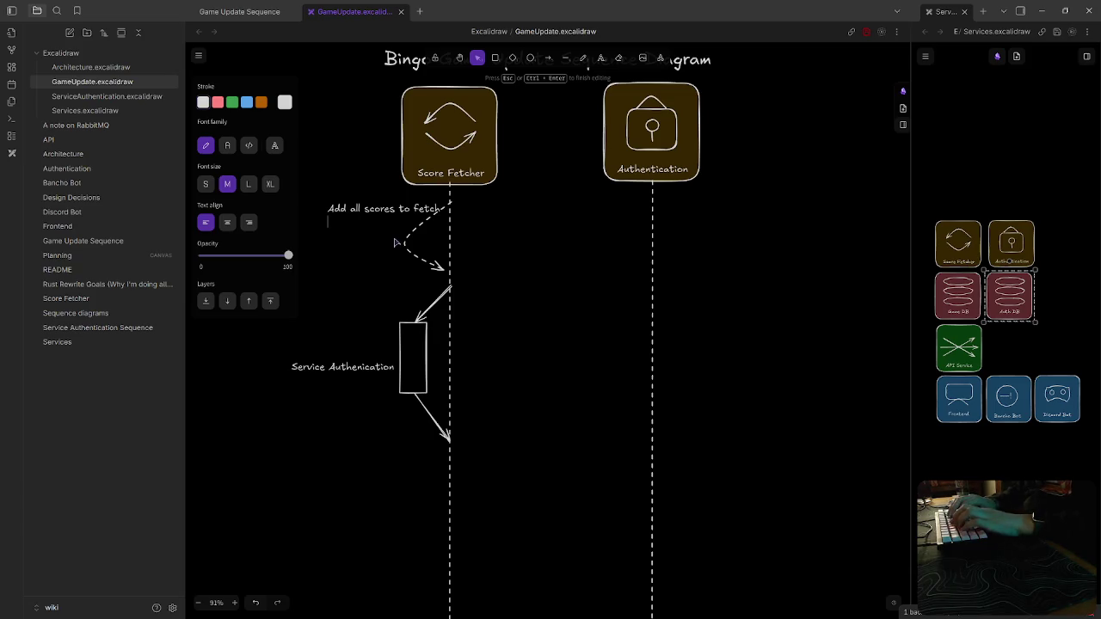
text(to rabbit M)
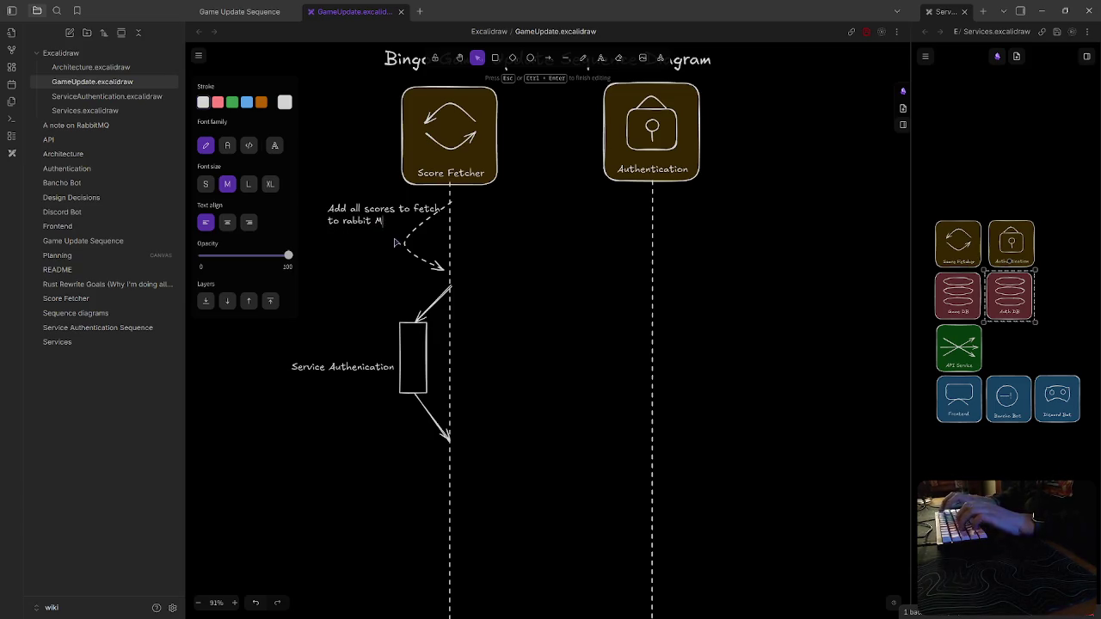
key(BackSpace)
text(mq q)
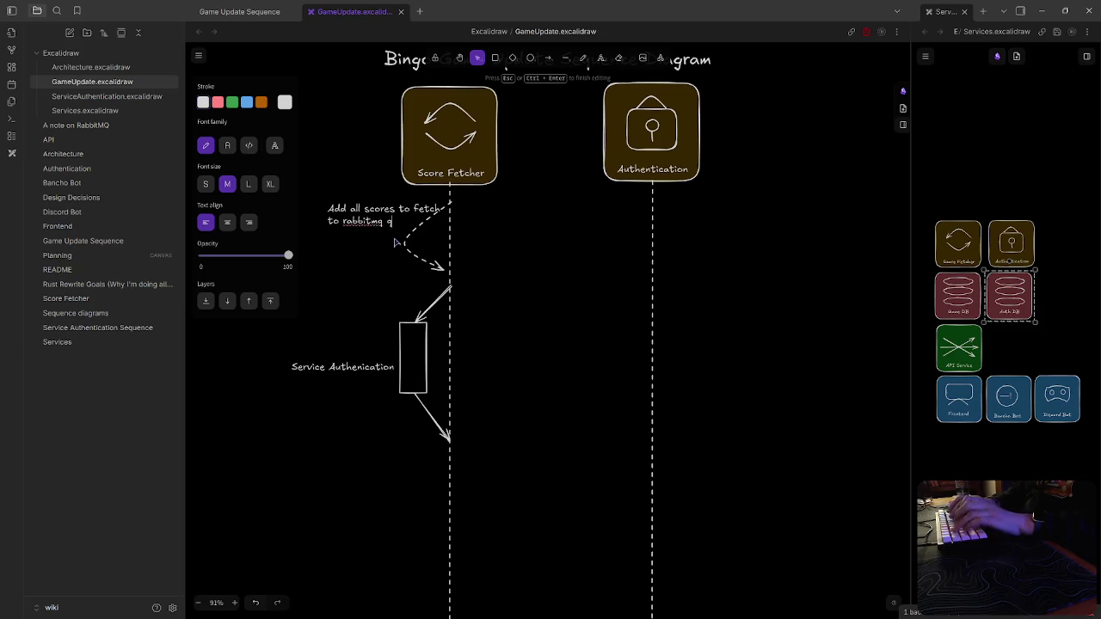
text(ue)
key(Escape)
drag(369, 219, 328, 243)
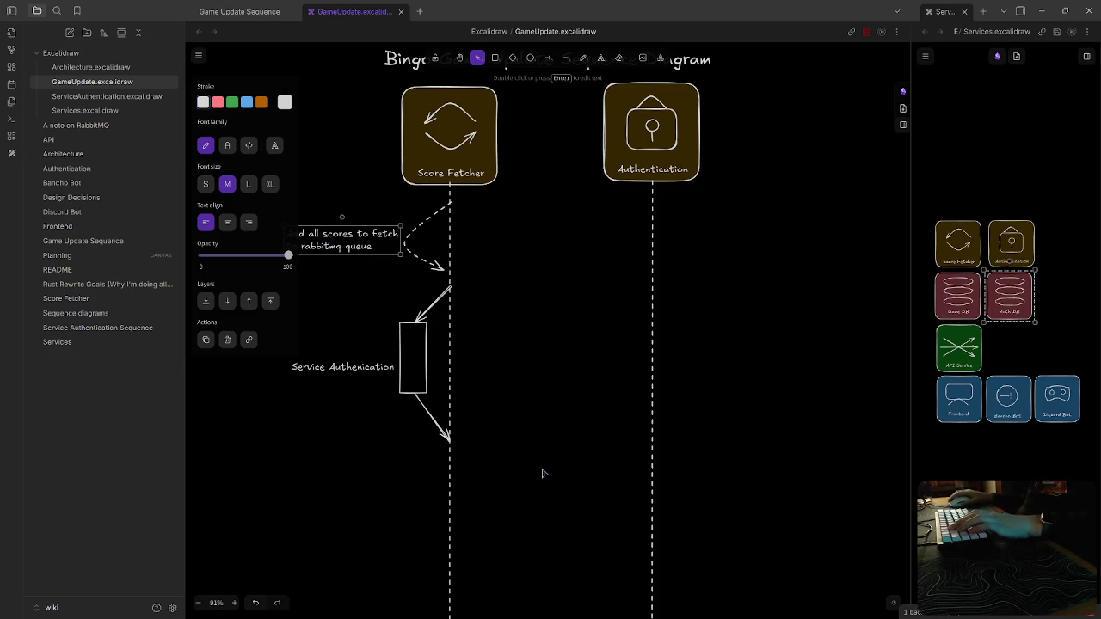
scroll(542, 473, down, 1)
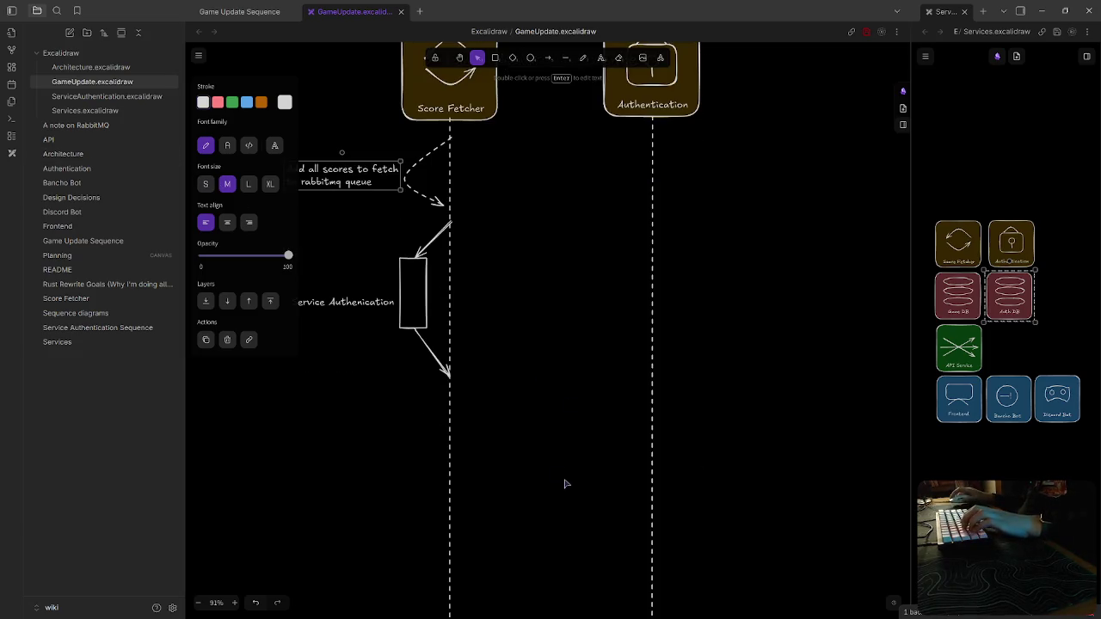
Draw a Score Fetcher-to-Authentication arrow labelled 'Request osu! access token for user'
click(549, 59)
drag(448, 413, 652, 415)
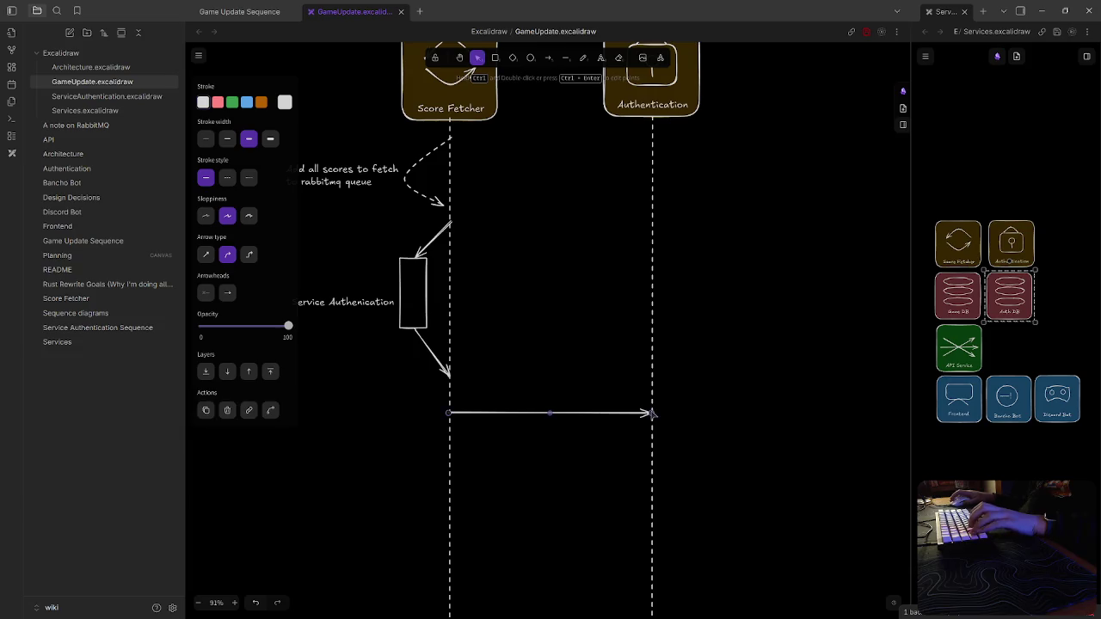
double_click(543, 416)
key(Escape)
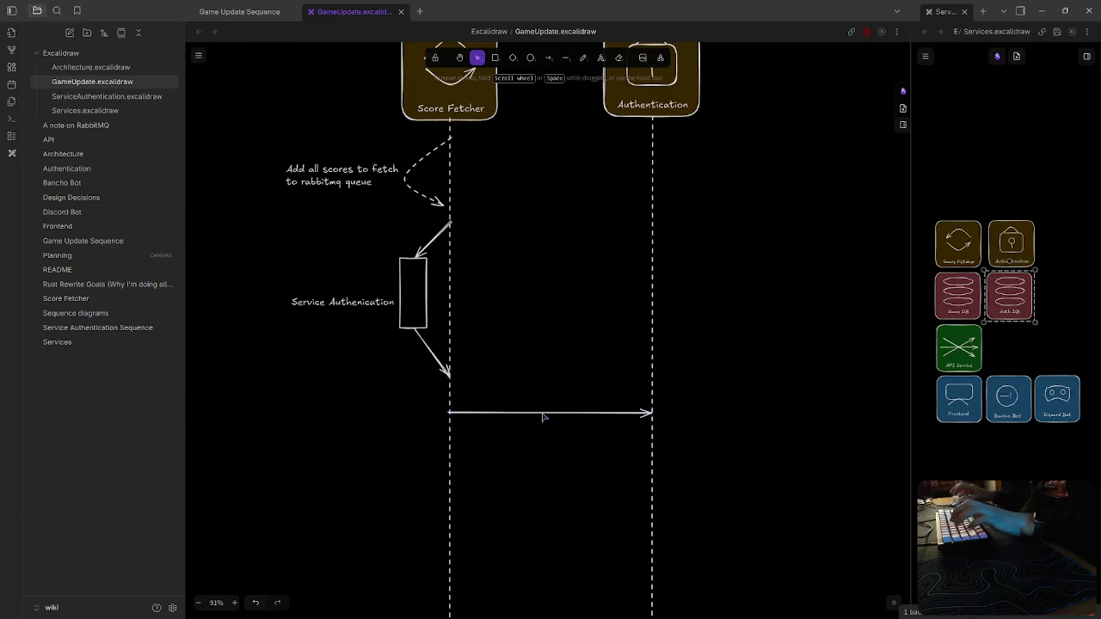
double_click(534, 405)
text(Request osu! a)
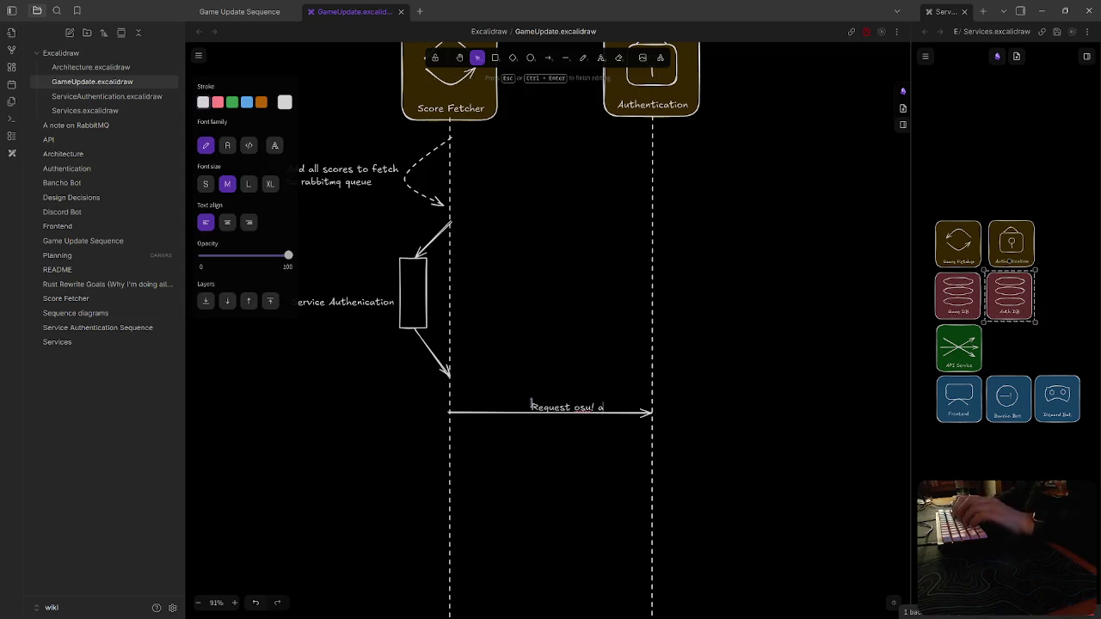
text(ccess token for)
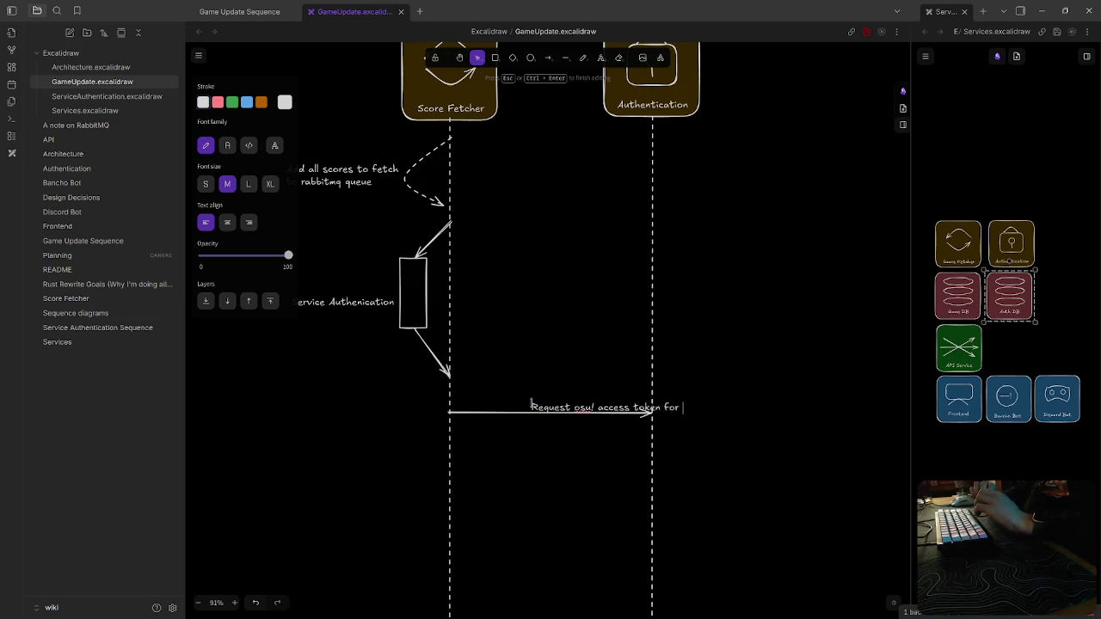
text( er)
click(541, 508)
scroll(356, 304, left, 3)
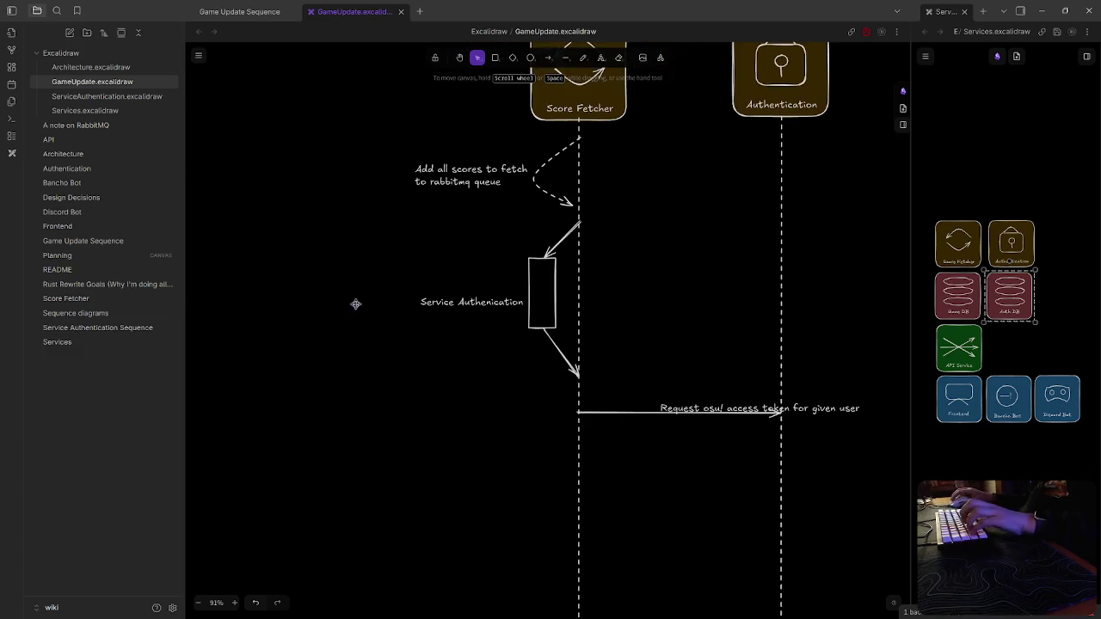
Change 'scores' to 'users' in the rabbitmq queue note
triple_click(477, 172)
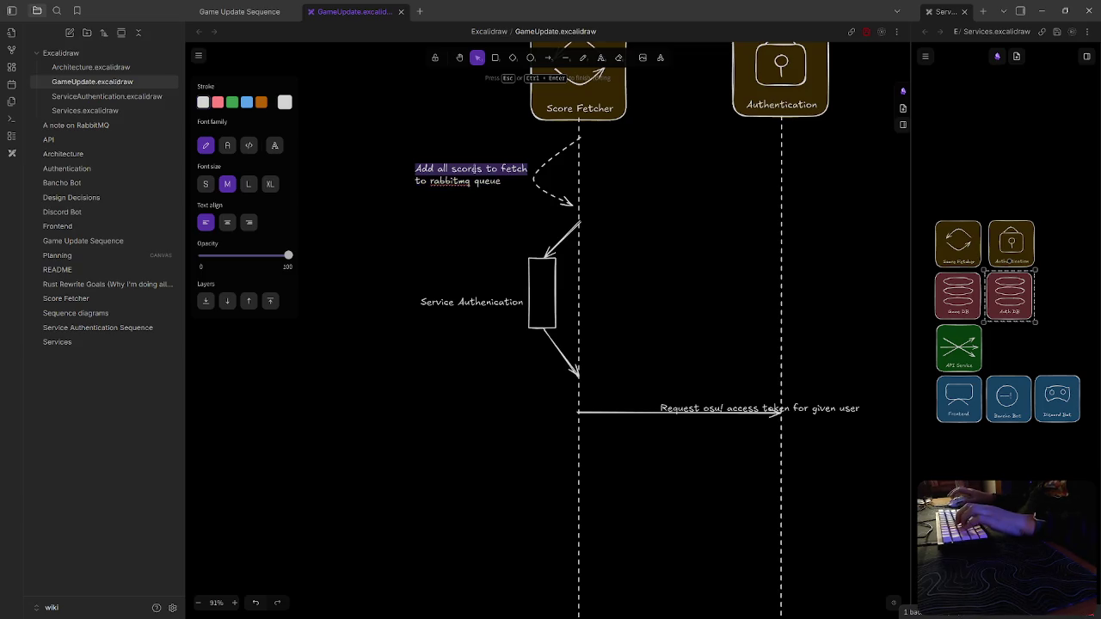
click(480, 169)
key(BackSpace)
key(BackSpace)
key(BackSpace)
key(BackSpace)
key(BackSpace)
text(users)
click(733, 293)
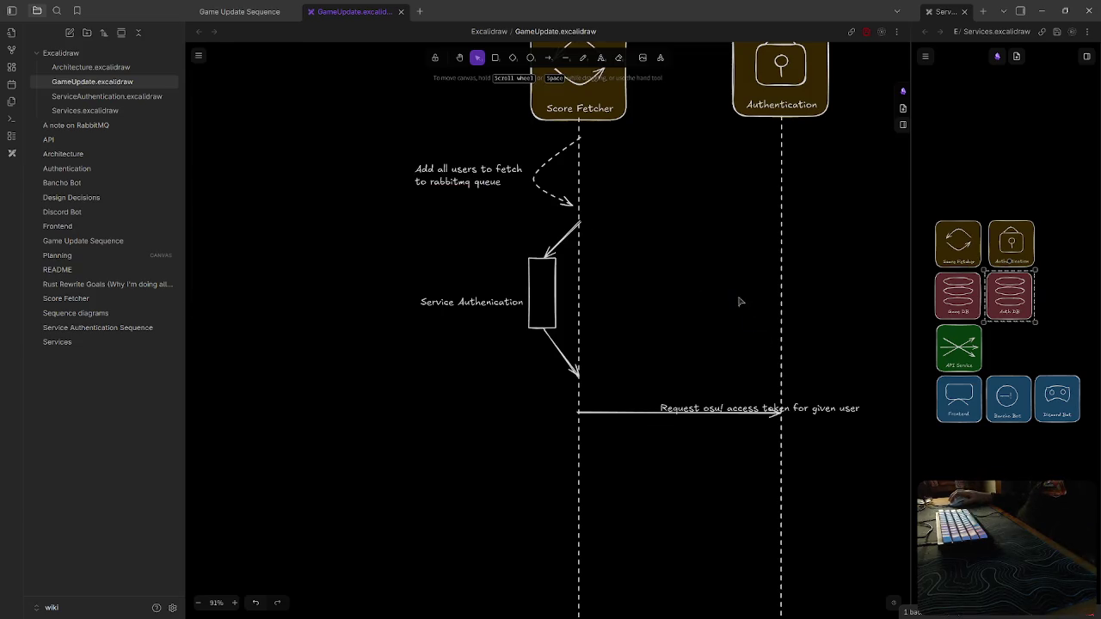
Move the access token label onto its arrow and trim its wording
drag(825, 408, 747, 401)
click(685, 501)
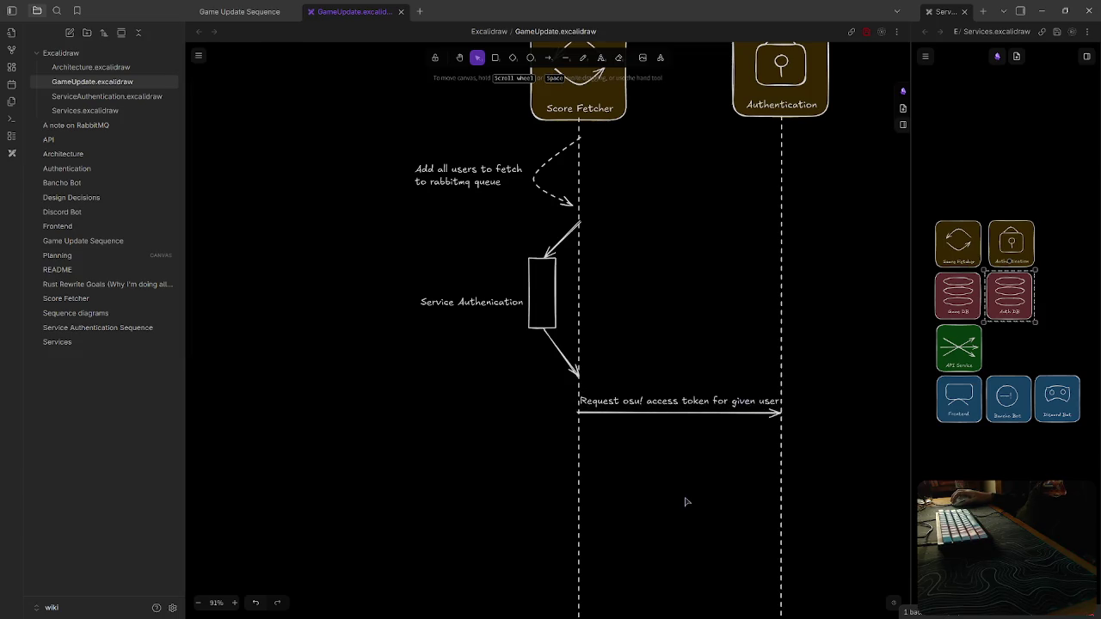
drag(687, 502, 521, 531)
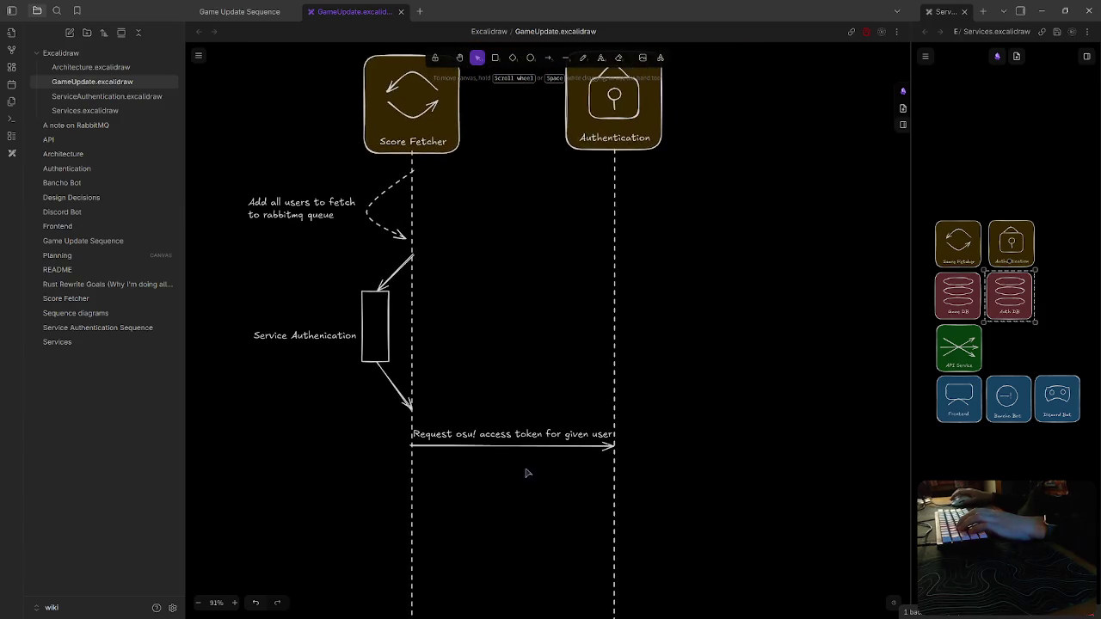
click(565, 436)
double_click(565, 436)
click(590, 435)
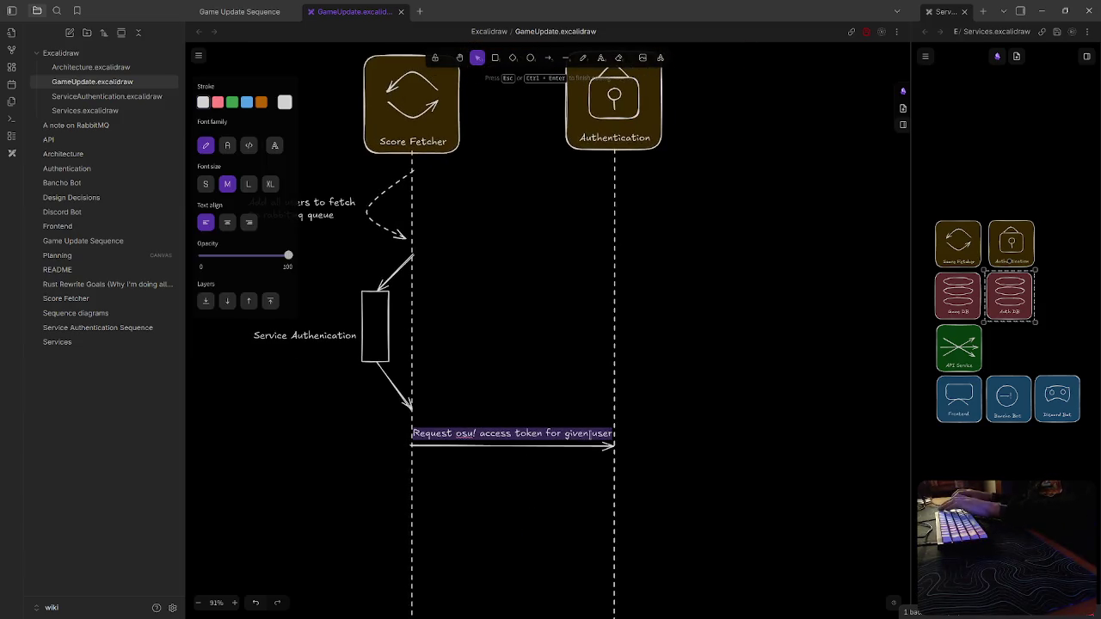
key(BackSpace)
key(BackSpace)
key(BackSpace)
key(BackSpace)
key(BackSpace)
key(BackSpace)
key(Escape)
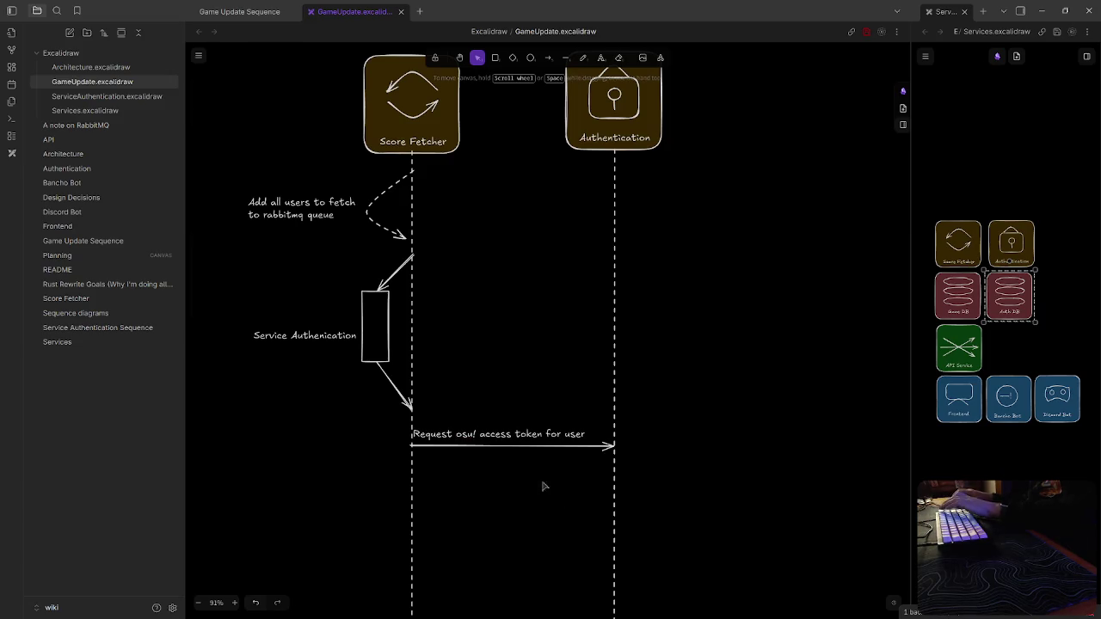
drag(501, 434, 511, 435)
click(517, 505)
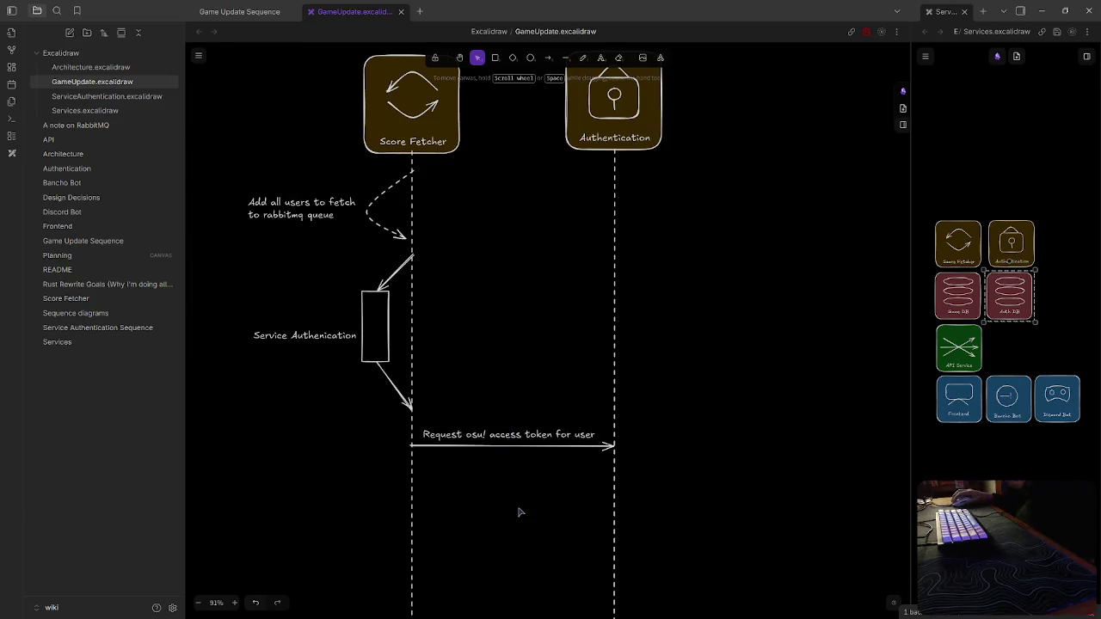
scroll(545, 495, down, 1)
scroll(545, 464, down, 1)
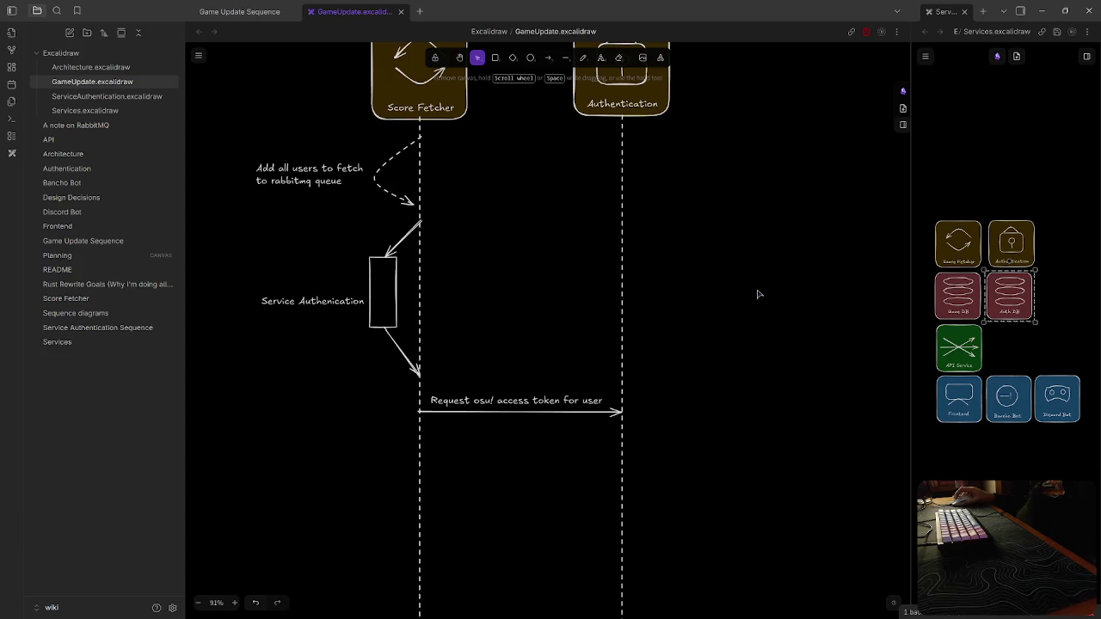
scroll(744, 199, down, 3)
scroll(744, 199, down, 1)
Draw an unlabeled return arrow from Authentication back to Score Fetcher, slightly lower
click(547, 58)
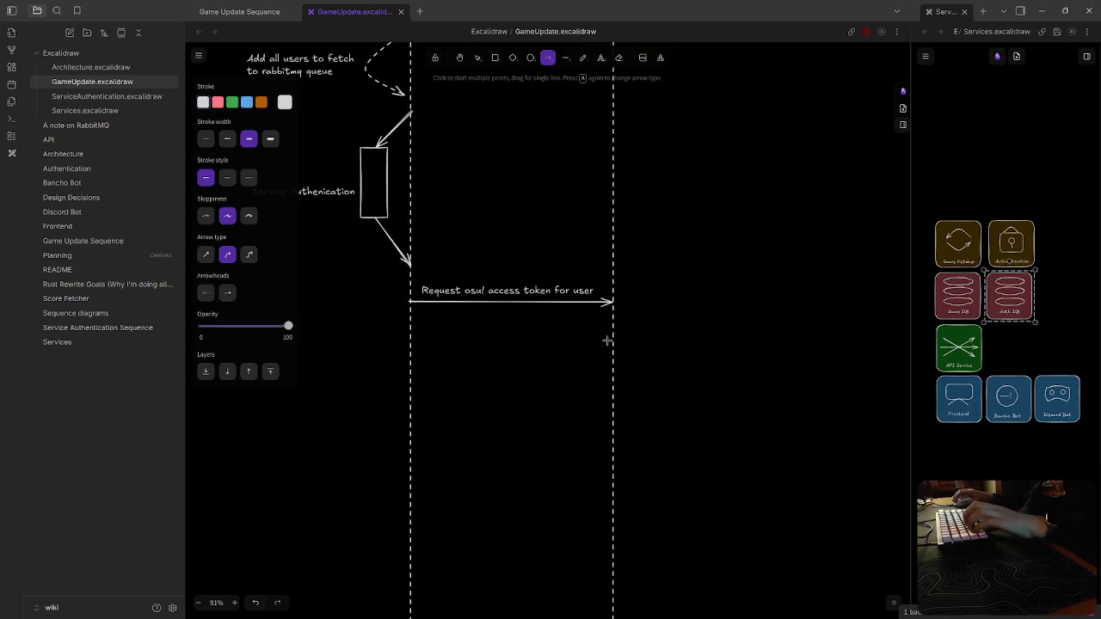
drag(612, 344, 388, 352)
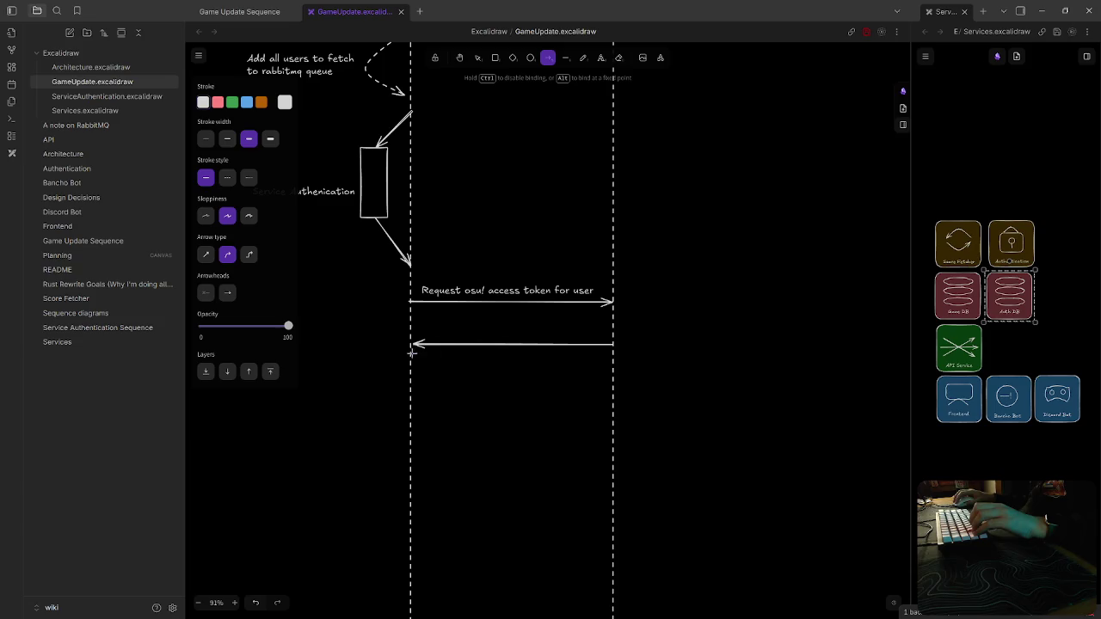
drag(411, 348, 411, 345)
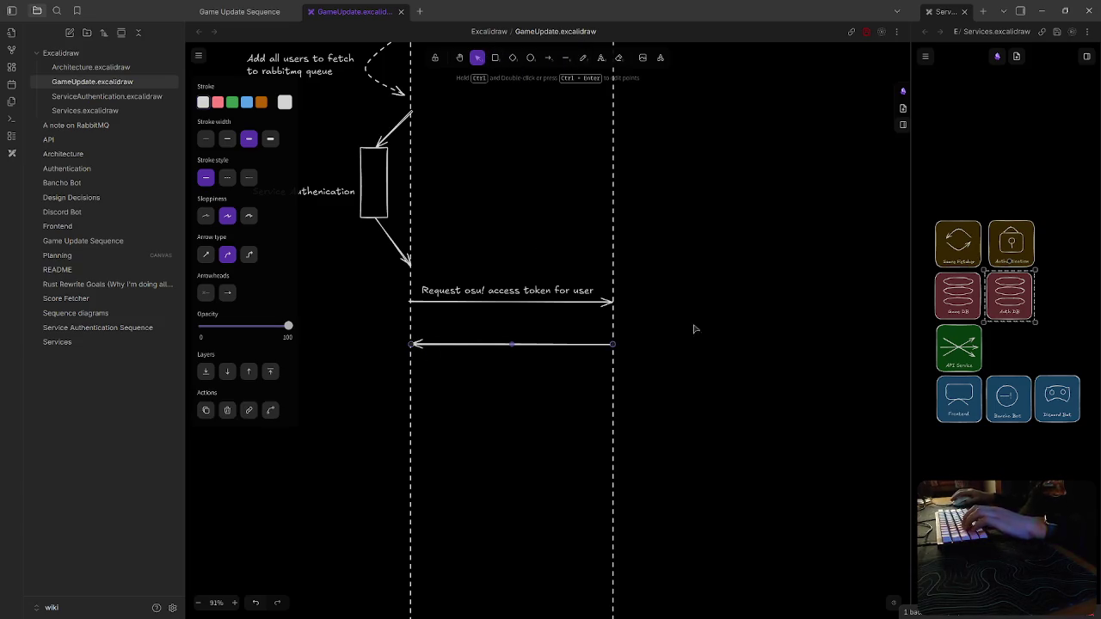
drag(519, 343, 520, 365)
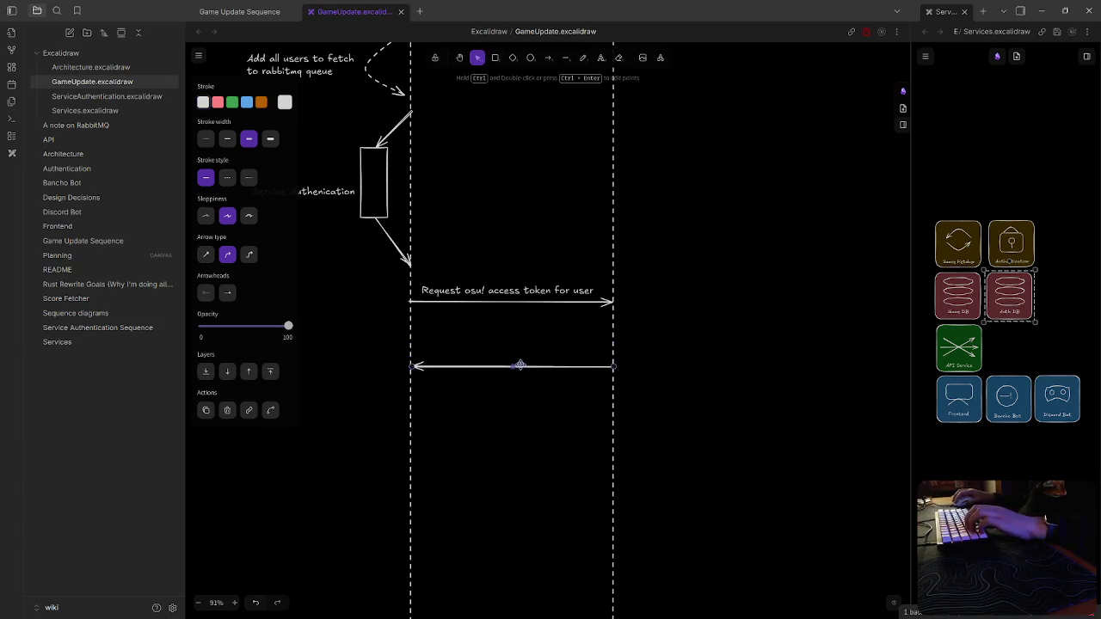
click(525, 430)
scroll(688, 344, up, 3)
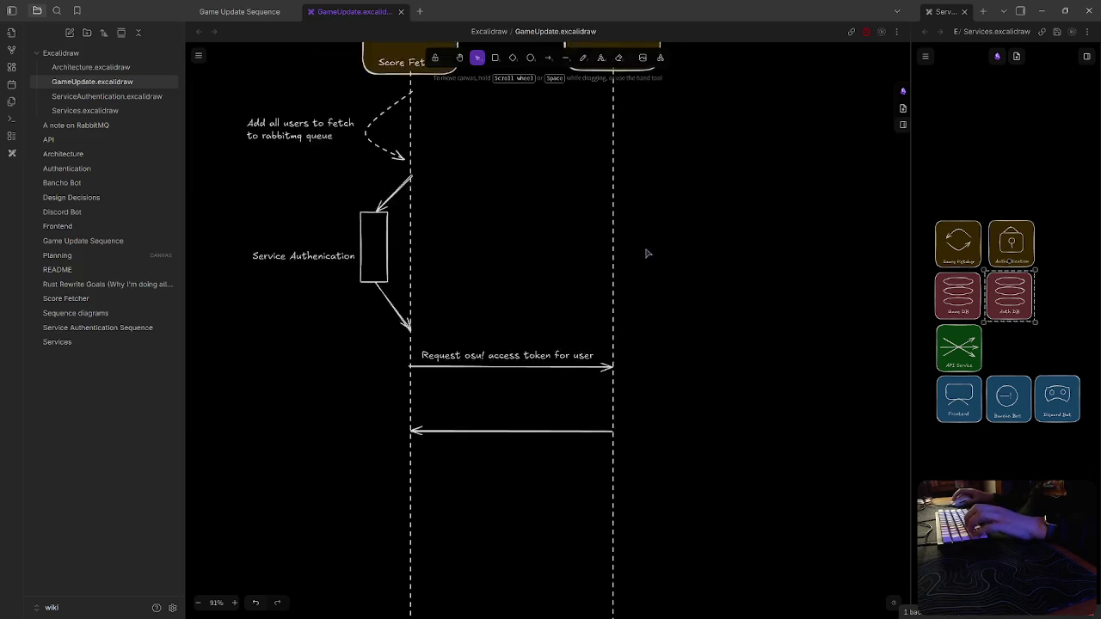
scroll(705, 490, up, 3)
scroll(688, 469, up, 3)
scroll(572, 236, up, 1)
scroll(630, 254, up, 1)
scroll(630, 254, left, 1)
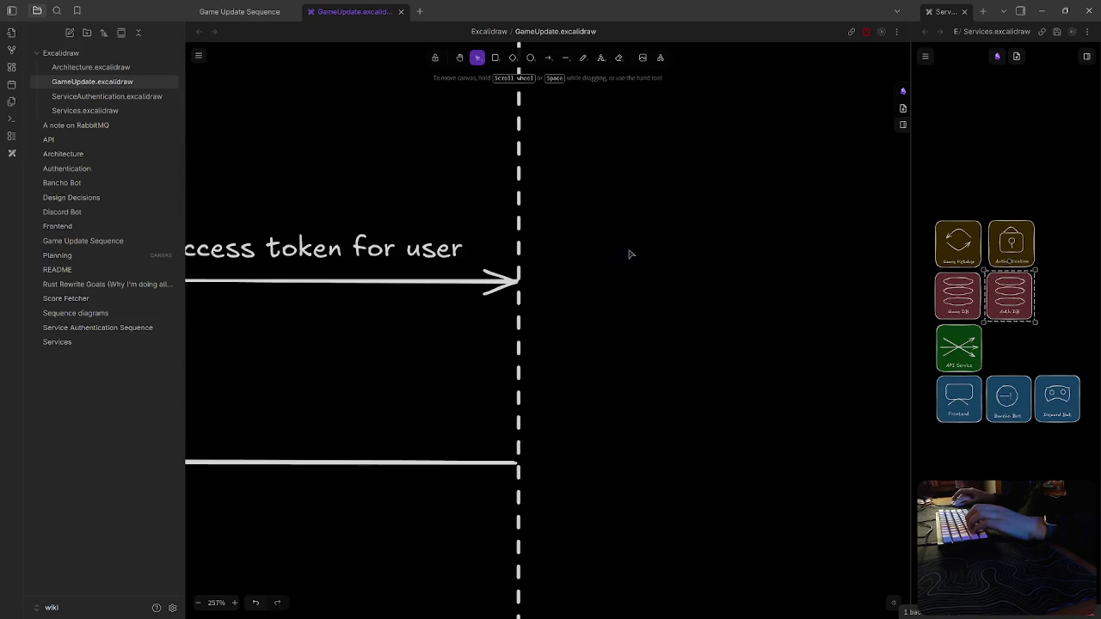
Duplicate the Service Authentication activation box onto the Authentication lifeline
click(495, 58)
scroll(583, 292, down, 3)
scroll(602, 310, down, 2)
scroll(662, 340, up, 1)
scroll(516, 283, up, 1)
scroll(516, 284, left, 1)
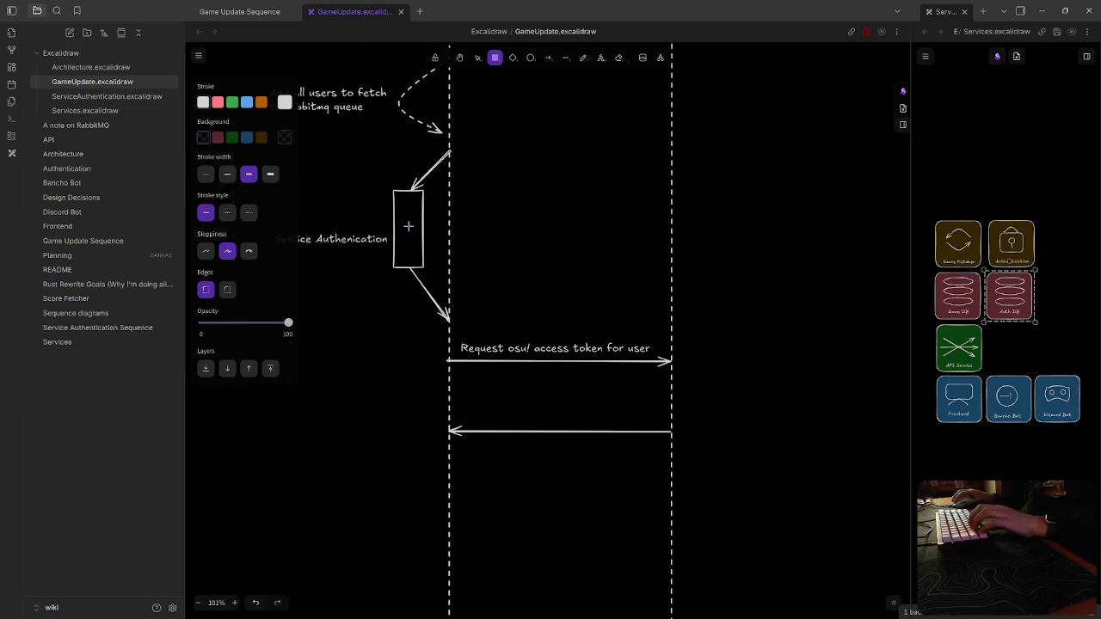
key(v)
click(423, 234)
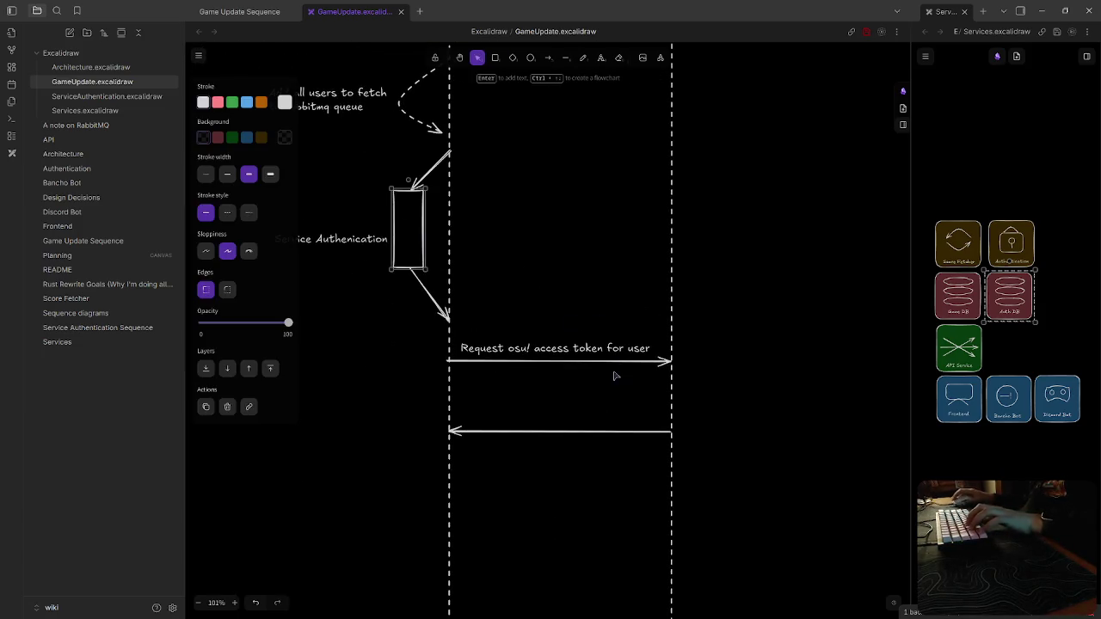
scroll(568, 366, left, 1)
scroll(621, 396, left, 3)
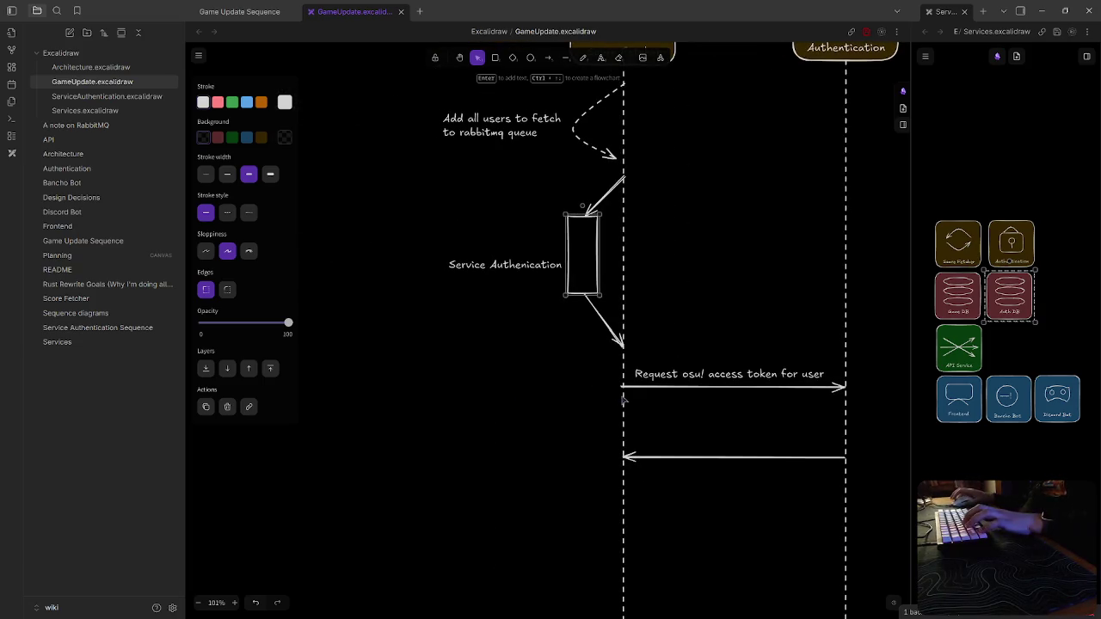
scroll(600, 388, right, 2)
scroll(437, 378, right, 2)
key(ctrl+v)
mouse_move(558, 289)
mouse_down()
mouse_move(787, 361)
mouse_move(766, 388)
mouse_up()
click(799, 381)
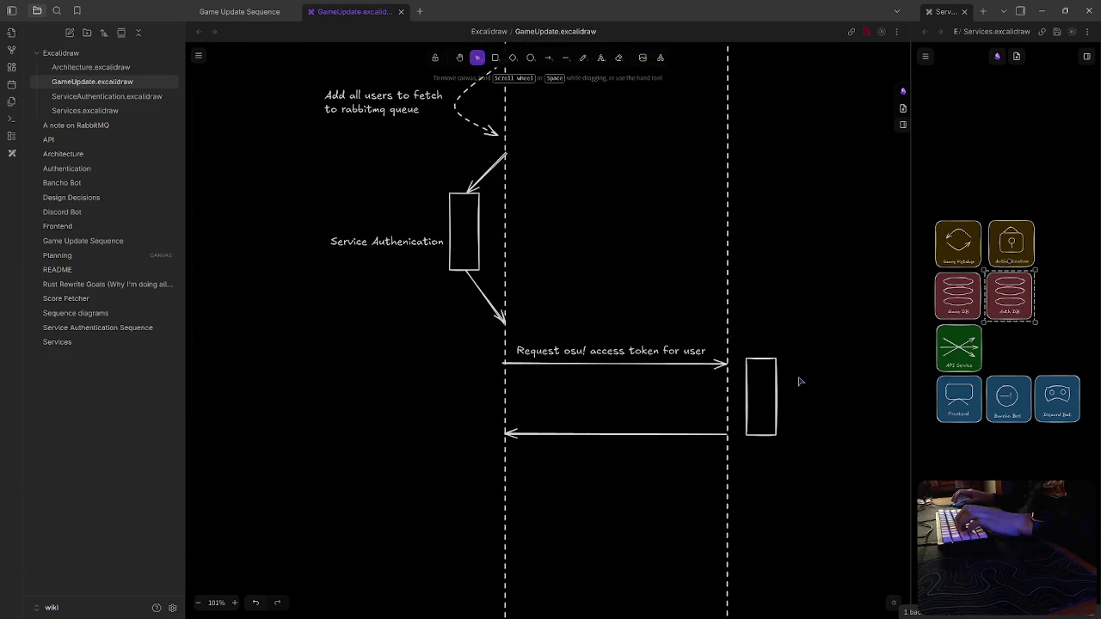
Discard a 'Permission Verification' label, then lower the return arrow and Authentication activation box
double_click(795, 370)
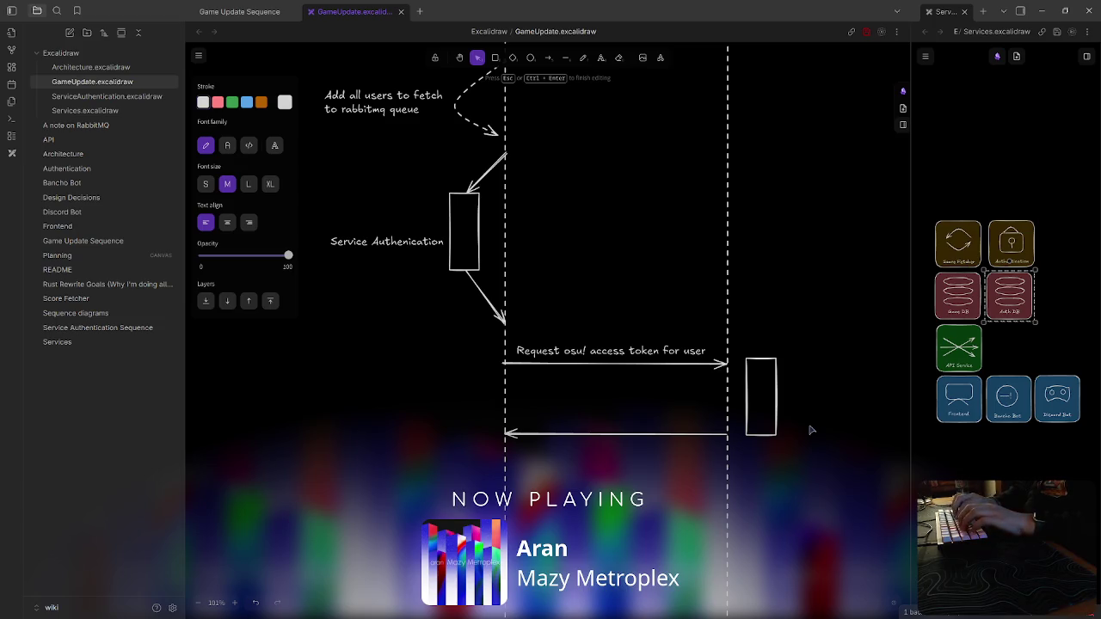
text(Permission V)
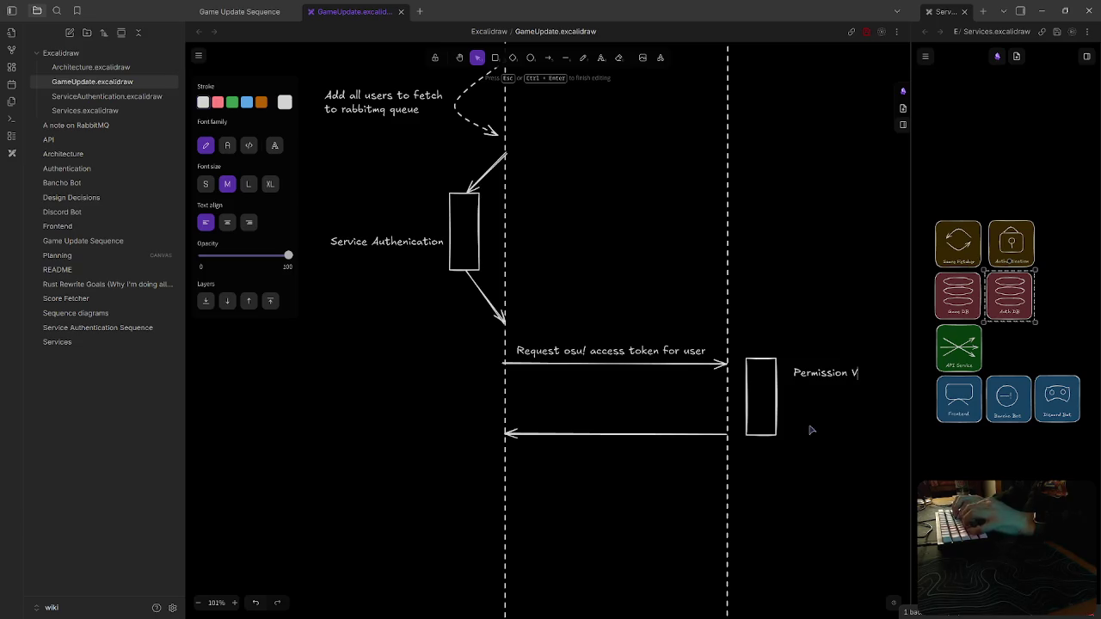
text(erification)
key(BackSpace)
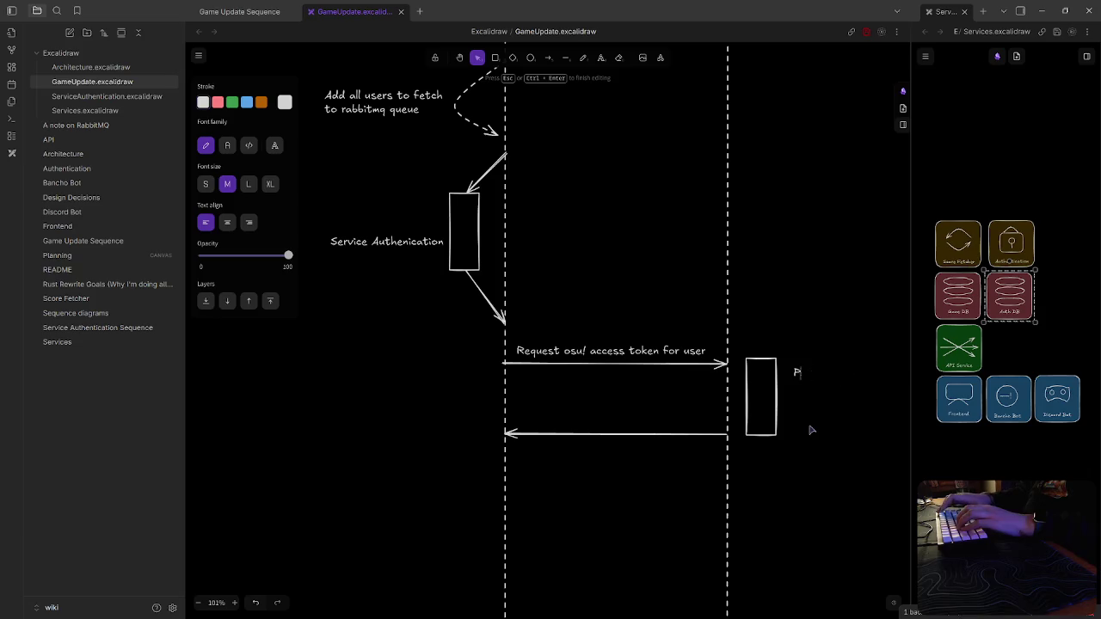
key(Escape)
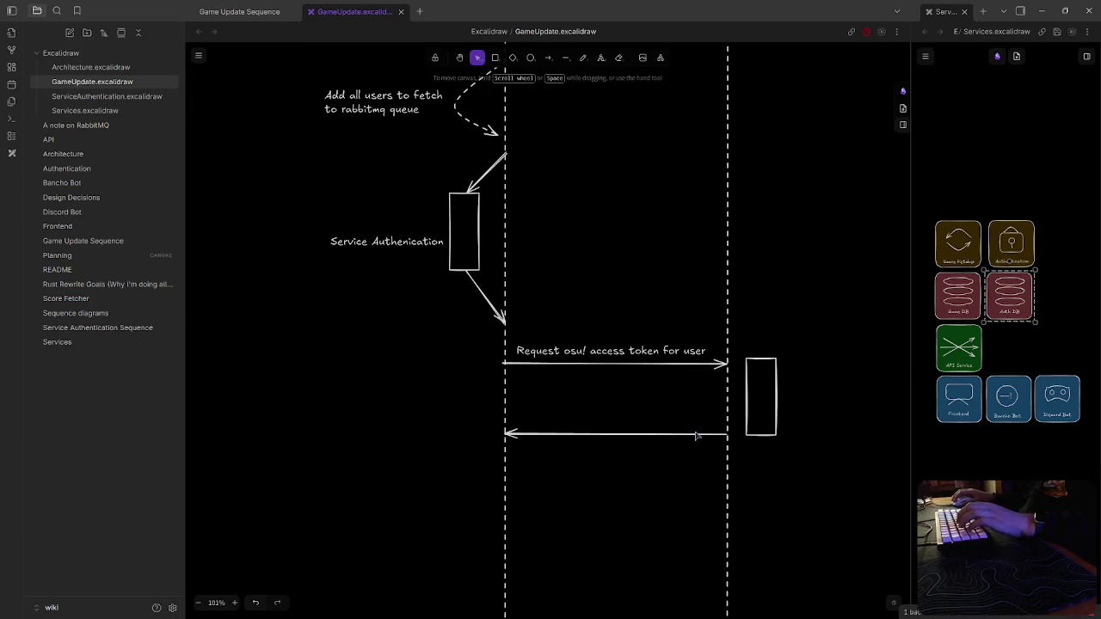
drag(695, 431, 694, 457)
drag(777, 403, 776, 419)
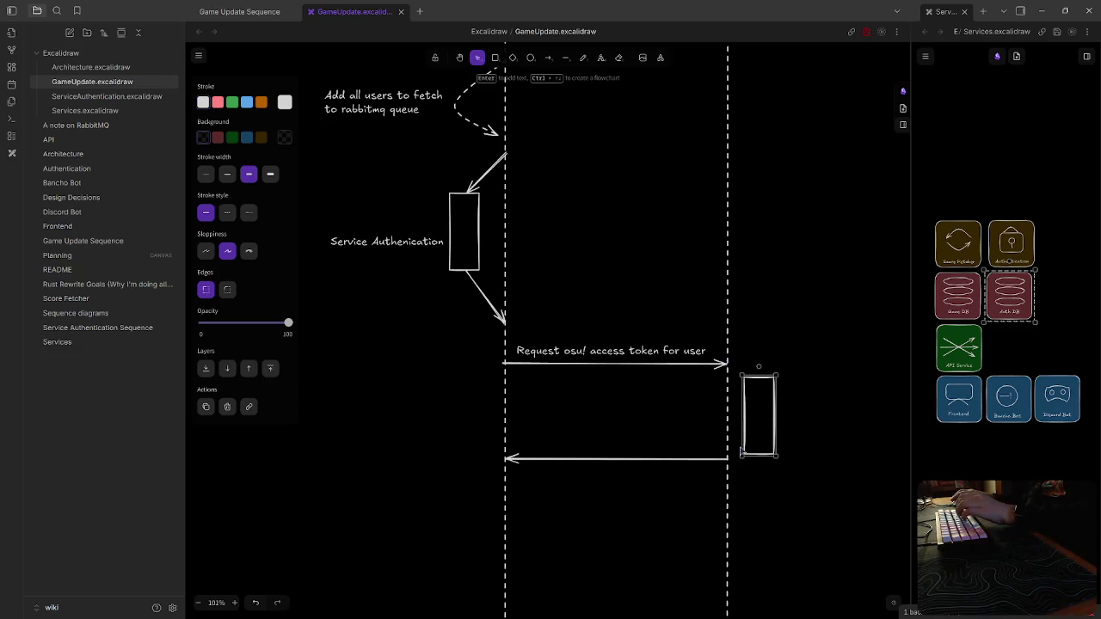
Delete the Authentication activation box; raise the return arrow, dash it, label it 'Return Access Token'
key(Delete)
drag(671, 455, 667, 404)
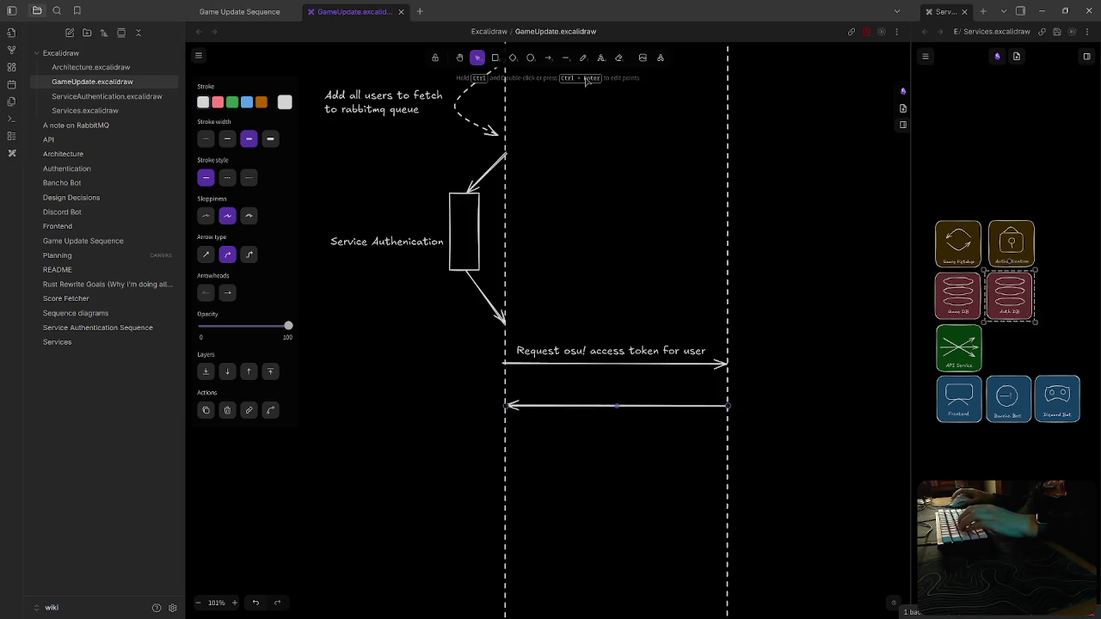
click(227, 178)
click(584, 394)
double_click(585, 394)
text(Return Access Token)
key(Escape)
drag(628, 391, 615, 393)
Move the access-token request arrow below the dashed return arrow
click(621, 363)
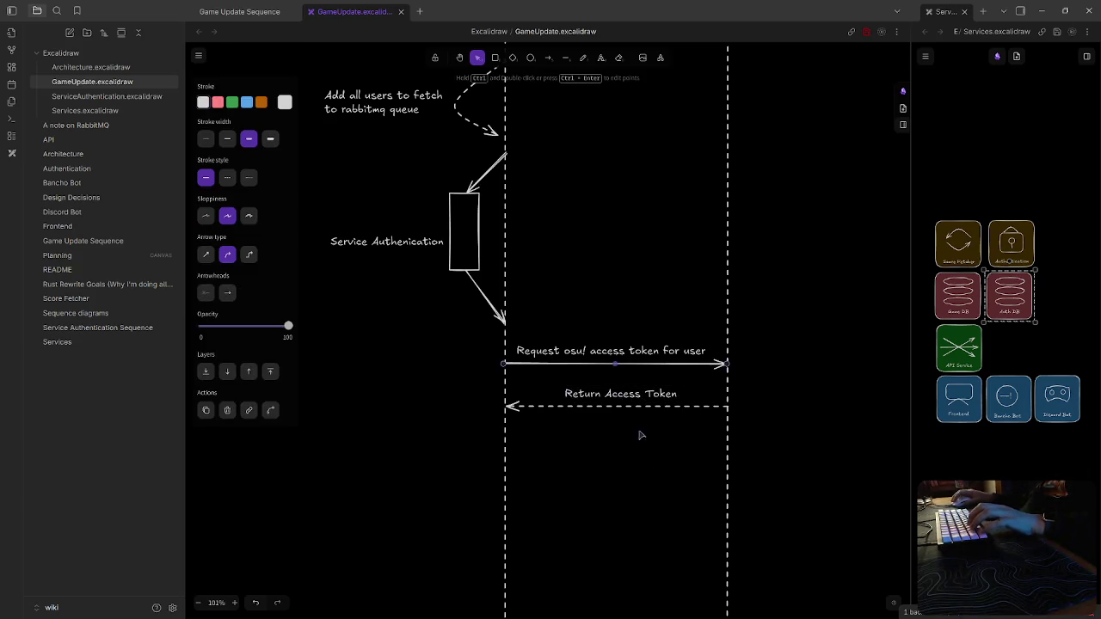
drag(657, 365, 661, 463)
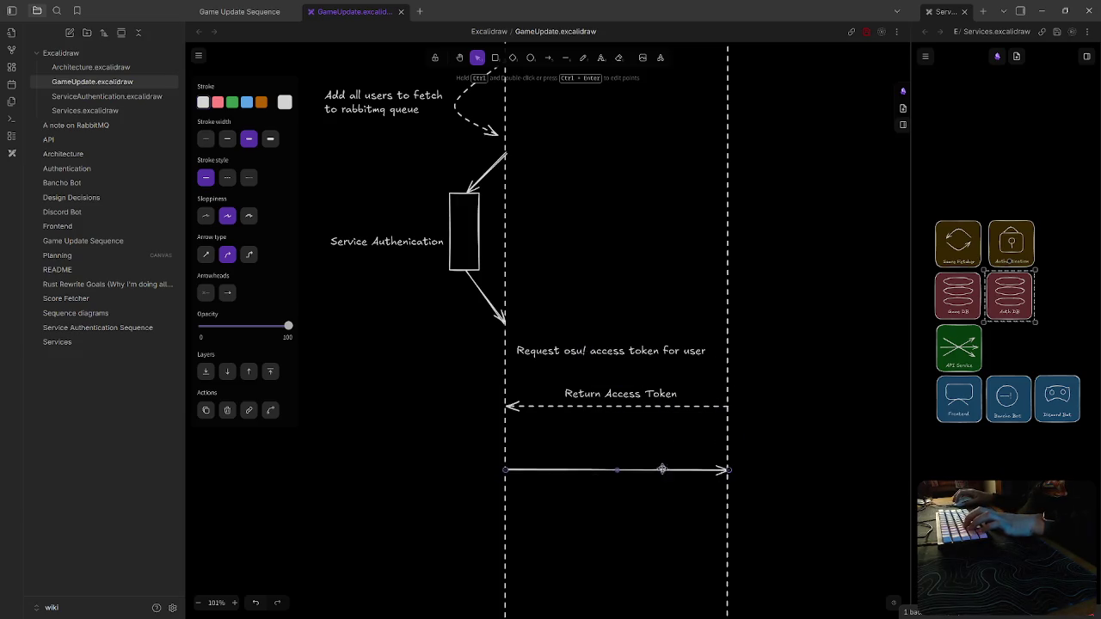
click(653, 521)
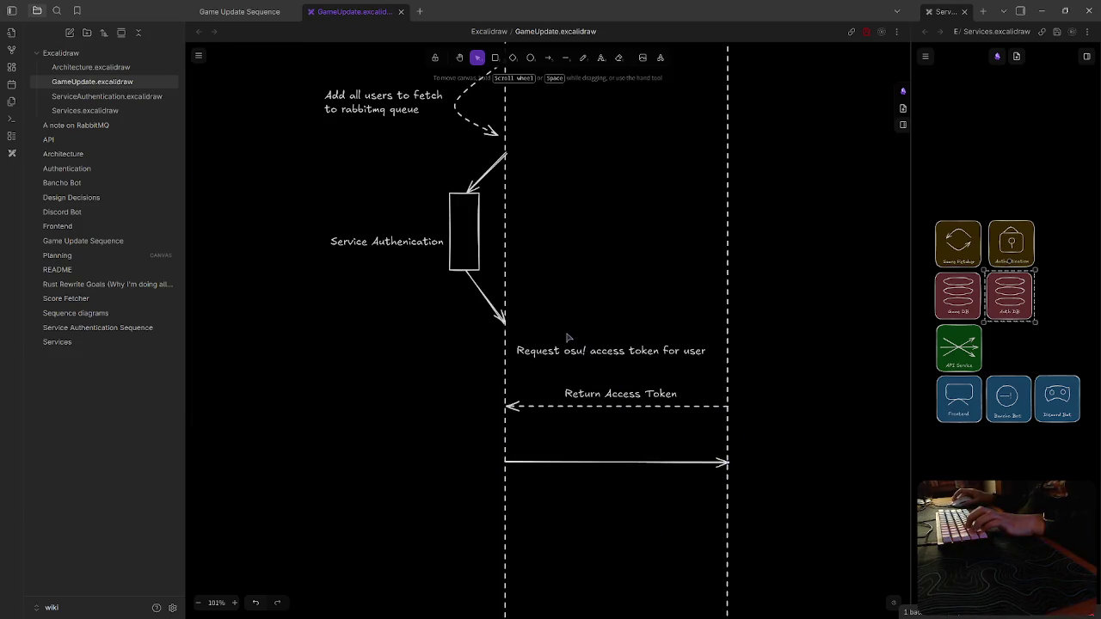
scroll(593, 349, up, 2)
scroll(641, 495, down, 3)
mouse_move(640, 495)
mouse_down()
mouse_move(577, 499)
mouse_move(572, 516)
mouse_up()
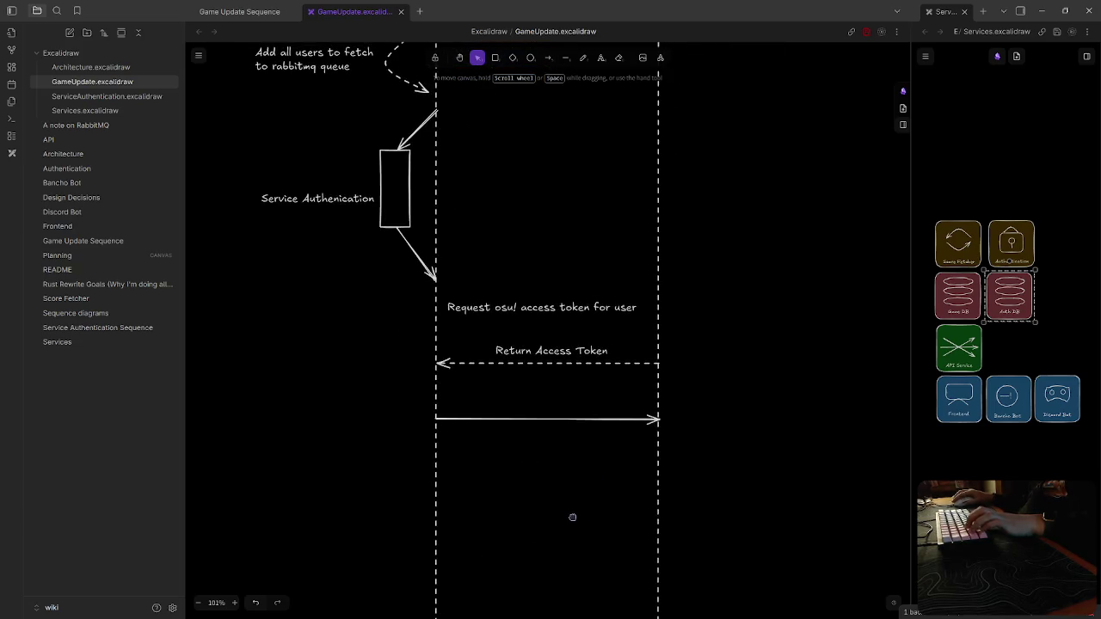
click(623, 420)
mouse_move(573, 216)
mouse_down()
mouse_move(636, 284)
mouse_move(766, 470)
mouse_up()
Delete the 'Add all users to fetch to rabbitmq queue' note
click(488, 294)
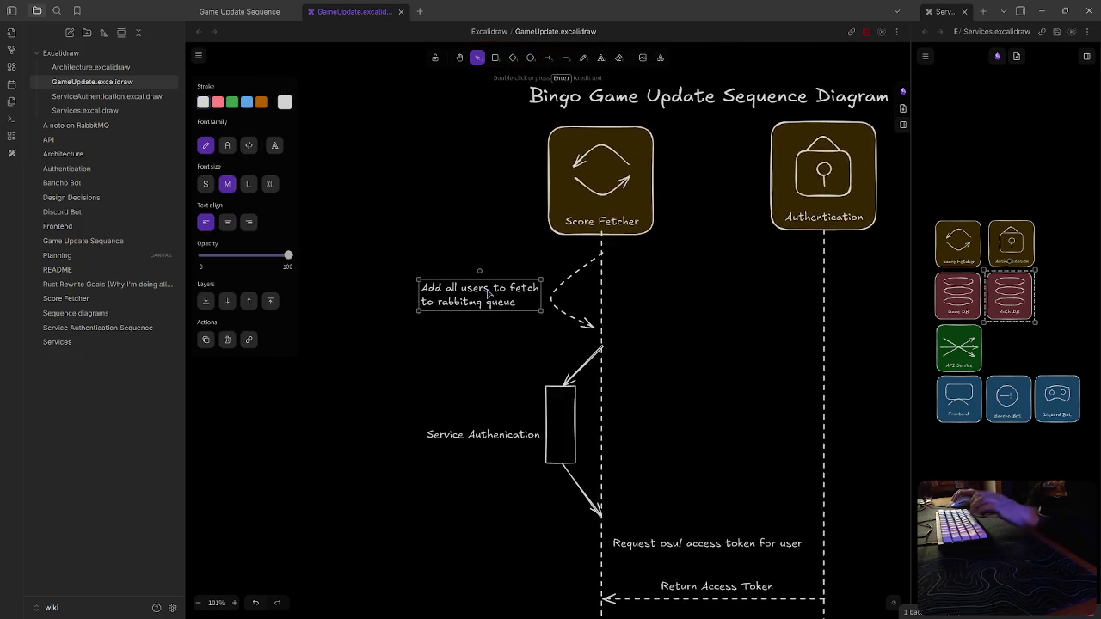
key(Delete)
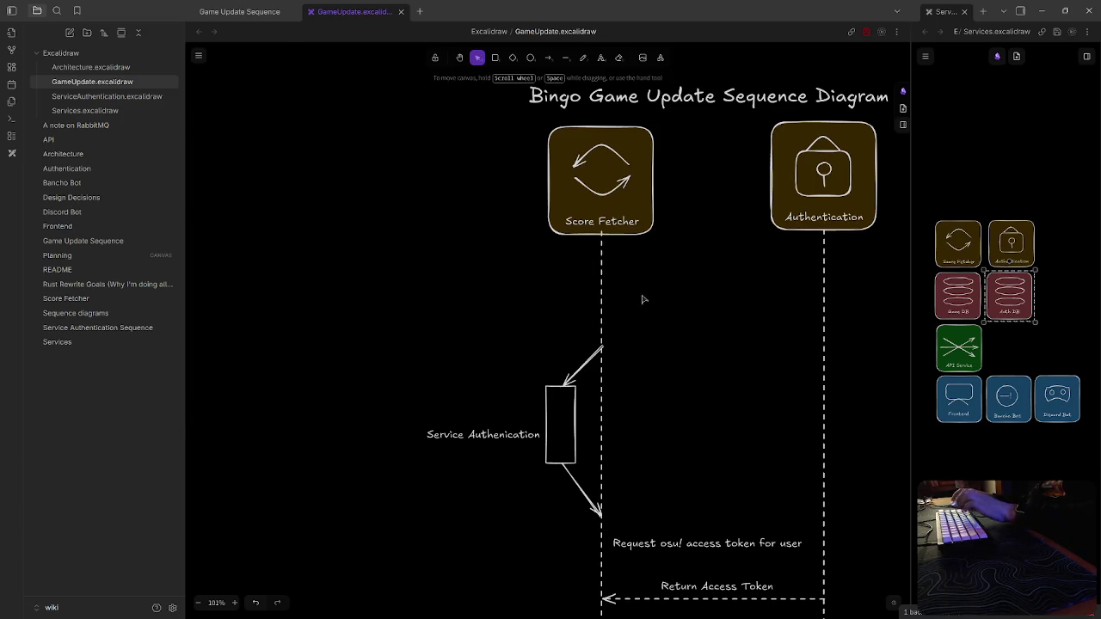
scroll(605, 300, up, 3)
scroll(604, 300, right, 3)
Delete the 'Bingo Game Update Sequence Diagram' title
click(592, 195)
double_click(592, 196)
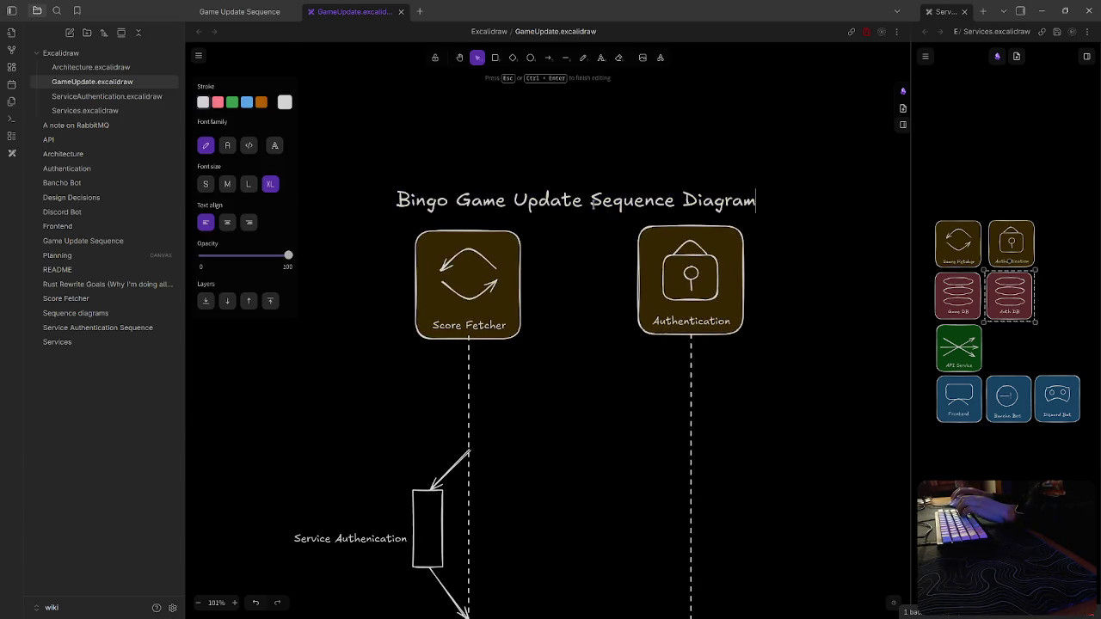
click(786, 205)
click(745, 205)
key(Delete)
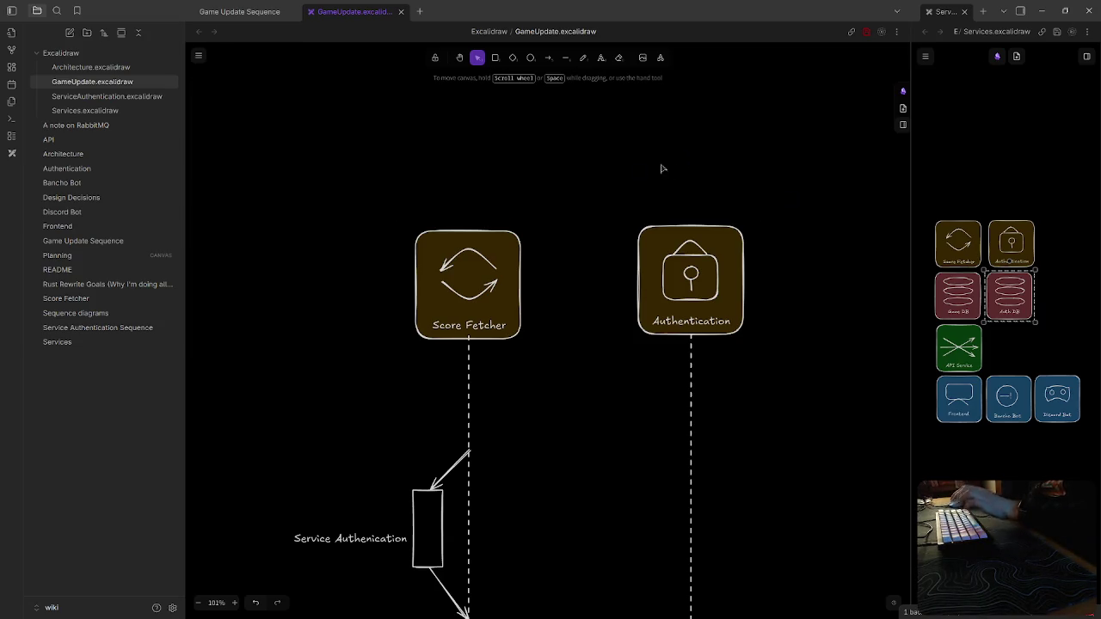
Rename GameUpdate.excalidraw to UserFetch in the file explorer
right_click(107, 82)
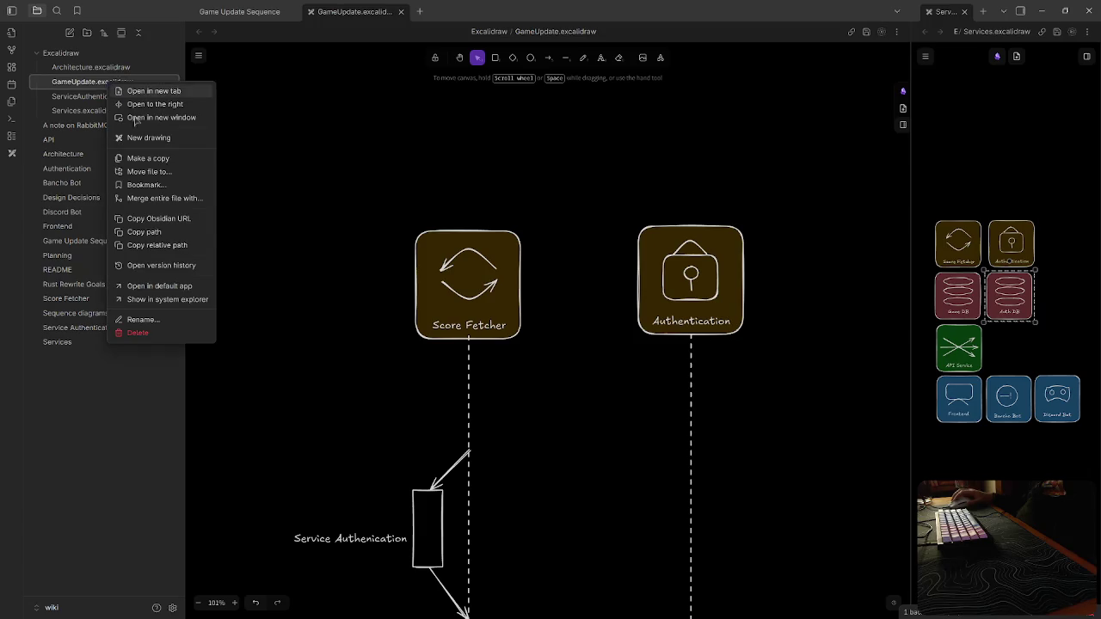
click(142, 319)
text(UserFetch.exc)
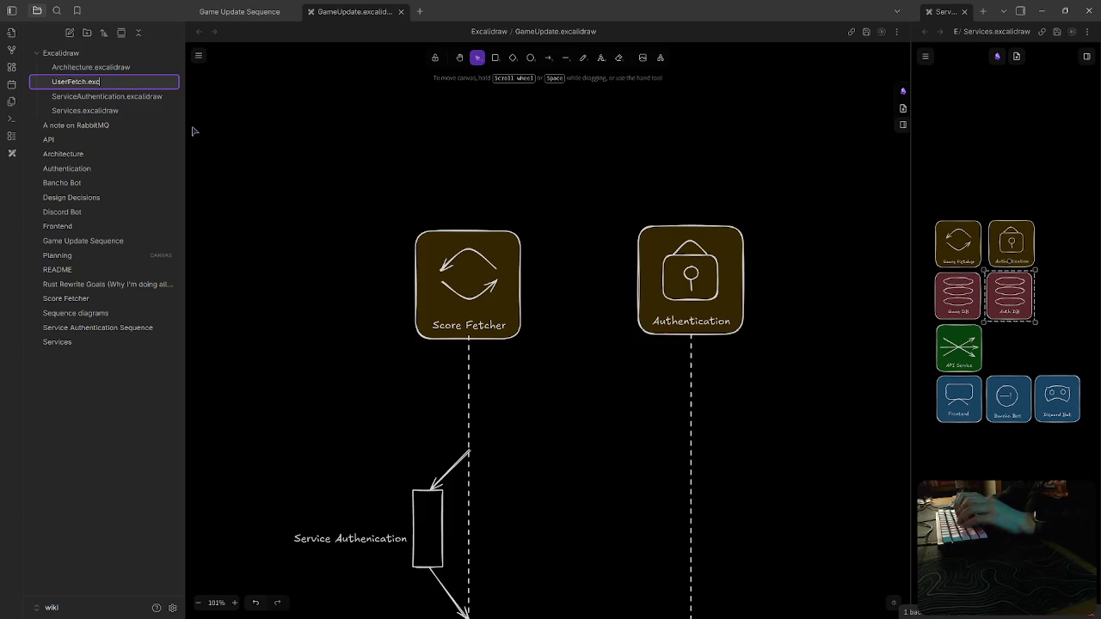
key(Return)
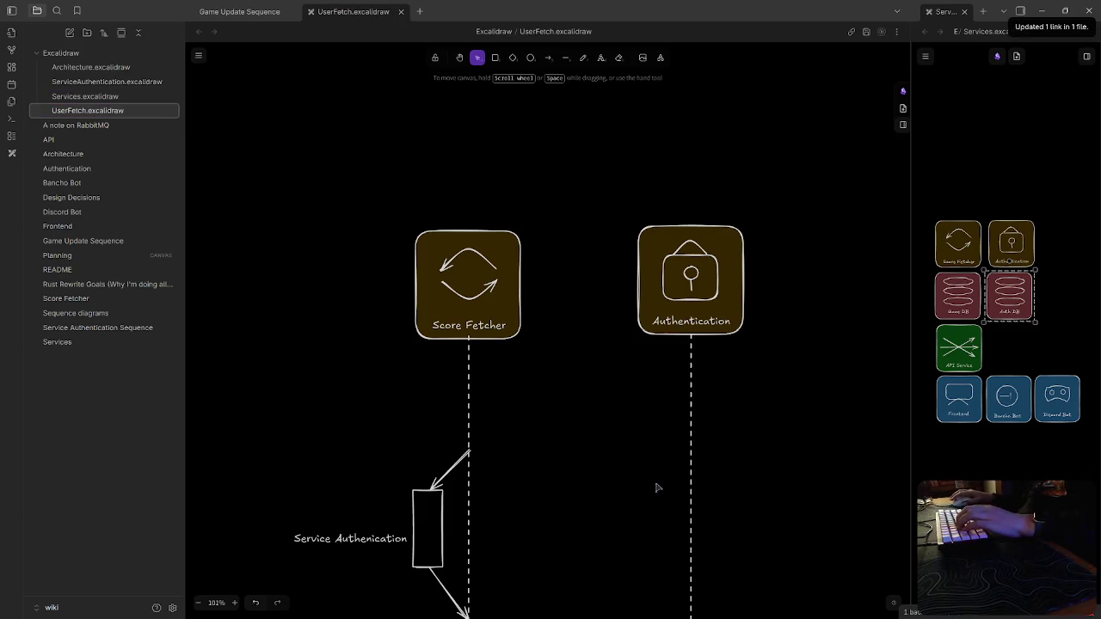
Move the request arrow back up beneath its label
scroll(654, 484, down, 3)
scroll(637, 498, down, 1)
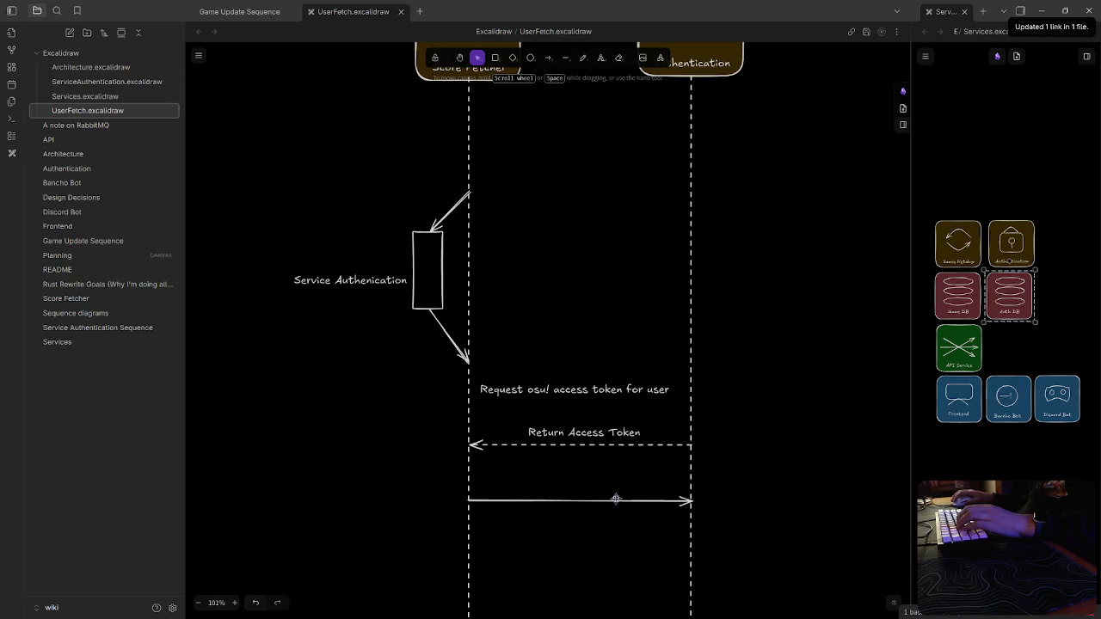
mouse_move(634, 472)
mouse_down()
mouse_move(521, 445)
mouse_move(500, 377)
mouse_up()
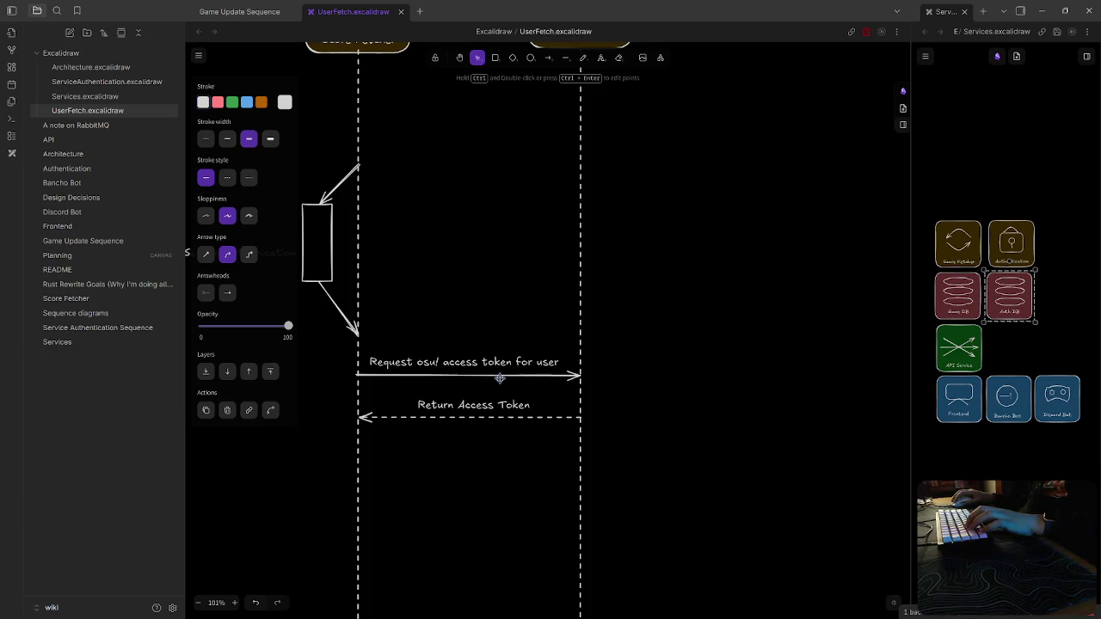
Draw a circle right of the Authentication box and fill it purple
scroll(713, 533, up, 2)
scroll(573, 224, up, 2)
click(553, 222)
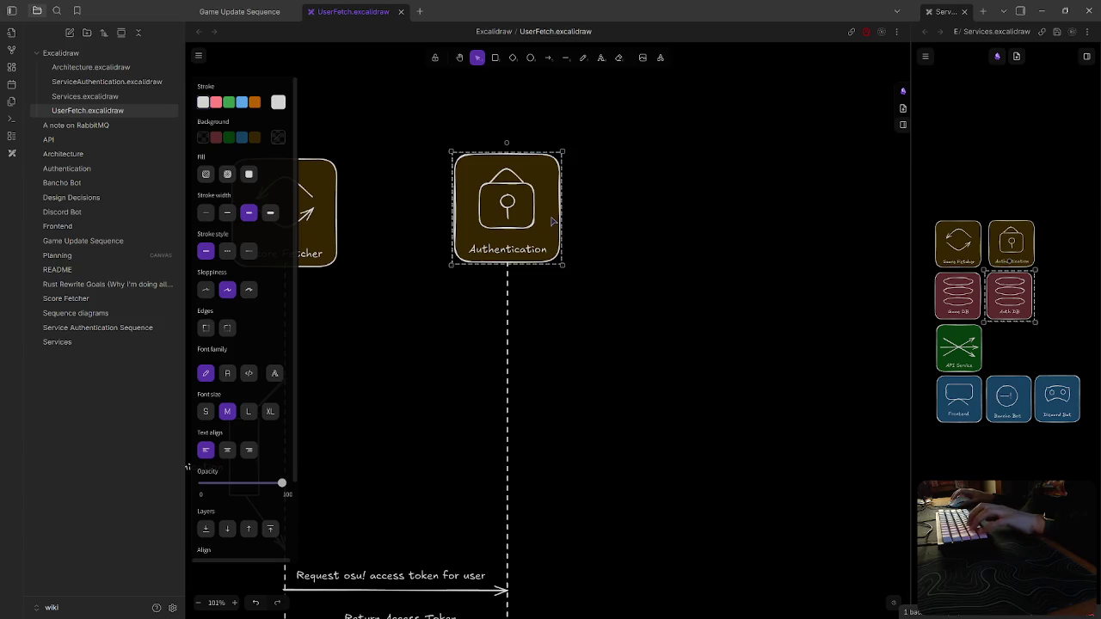
key(ctrl+v)
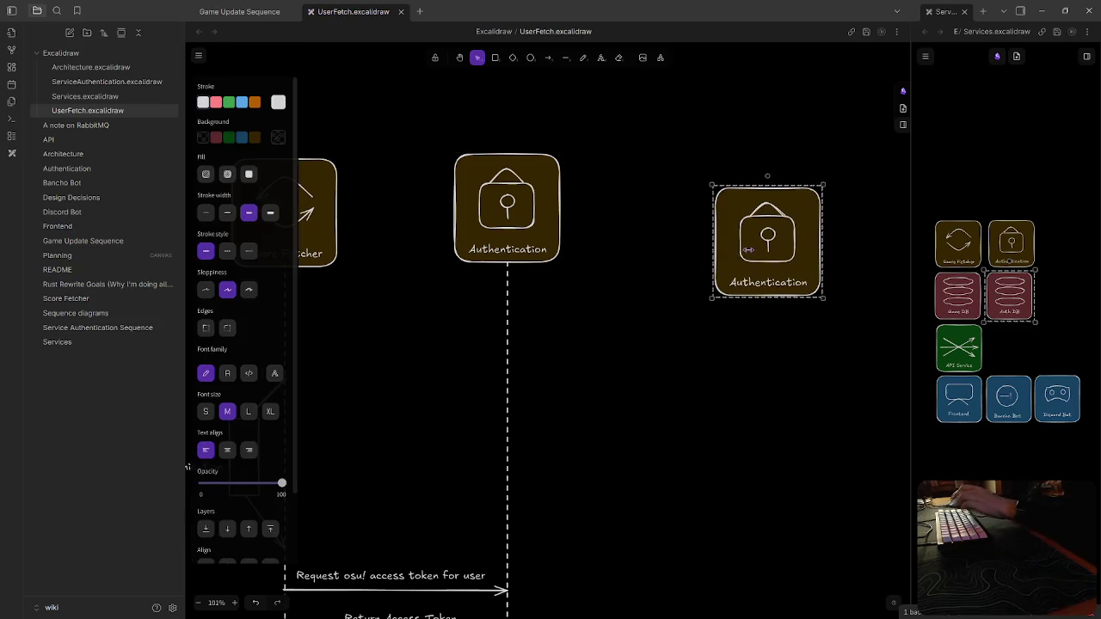
key(Delete)
click(530, 58)
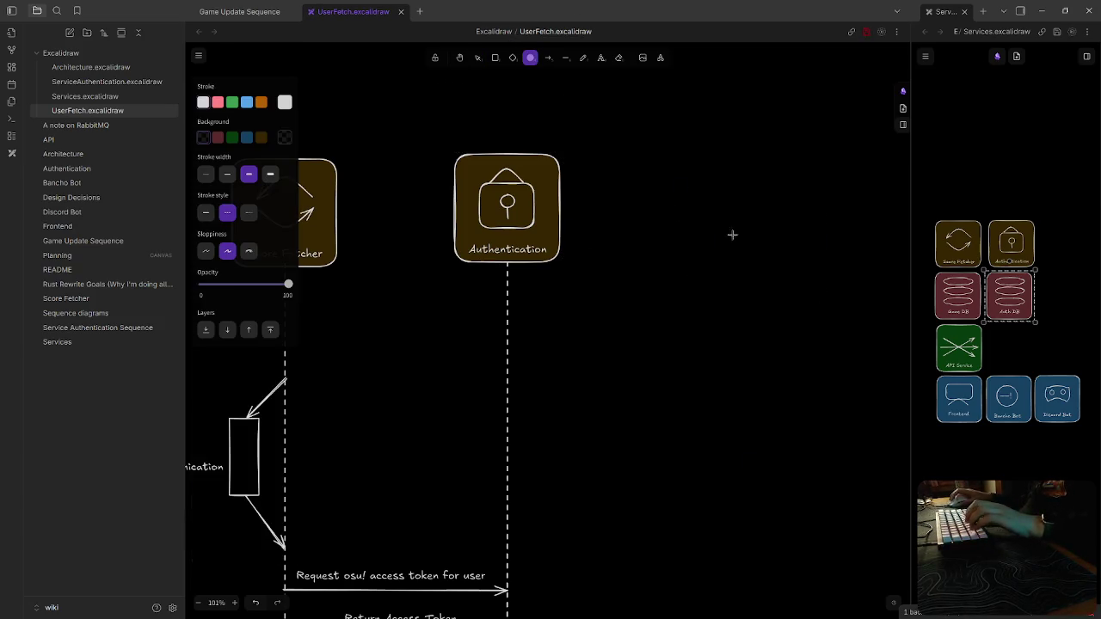
drag(792, 263, 792, 262)
click(218, 138)
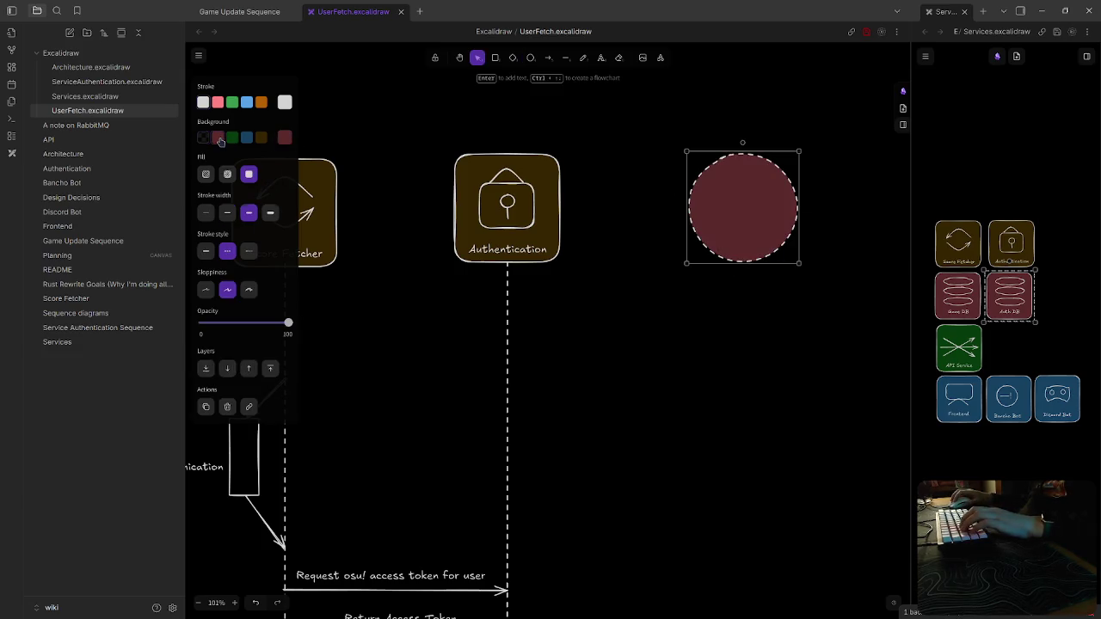
click(284, 138)
click(385, 167)
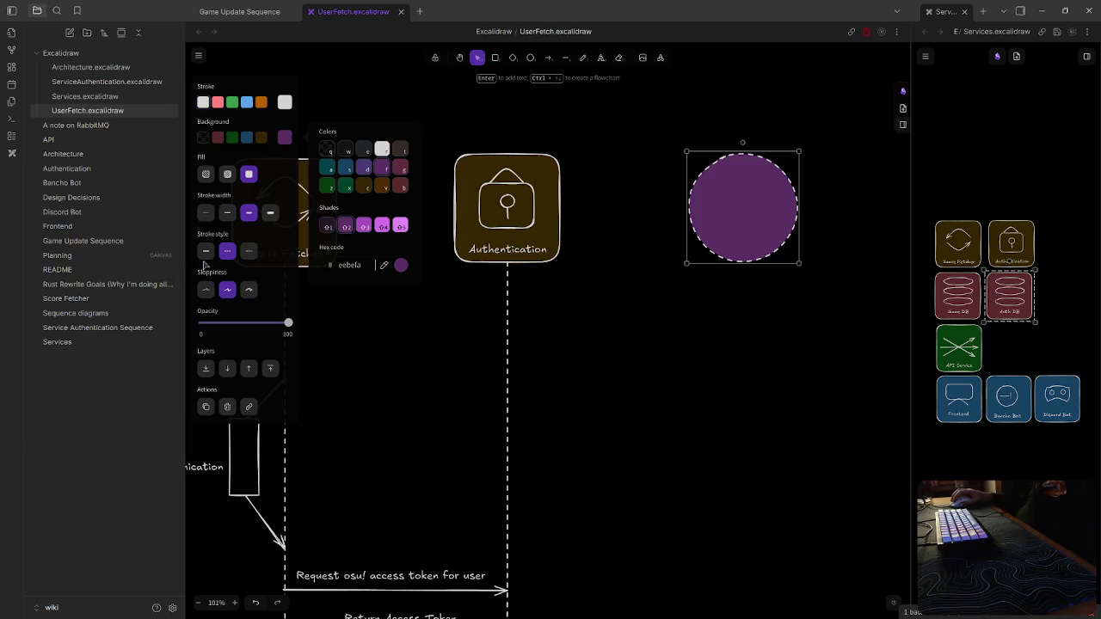
Label the purple circle 'osu! API'
double_click(738, 217)
text(osu! APIU)
key(BackSpace)
key(BackSpace)
key(BackSpace)
text(PI)
click(764, 224)
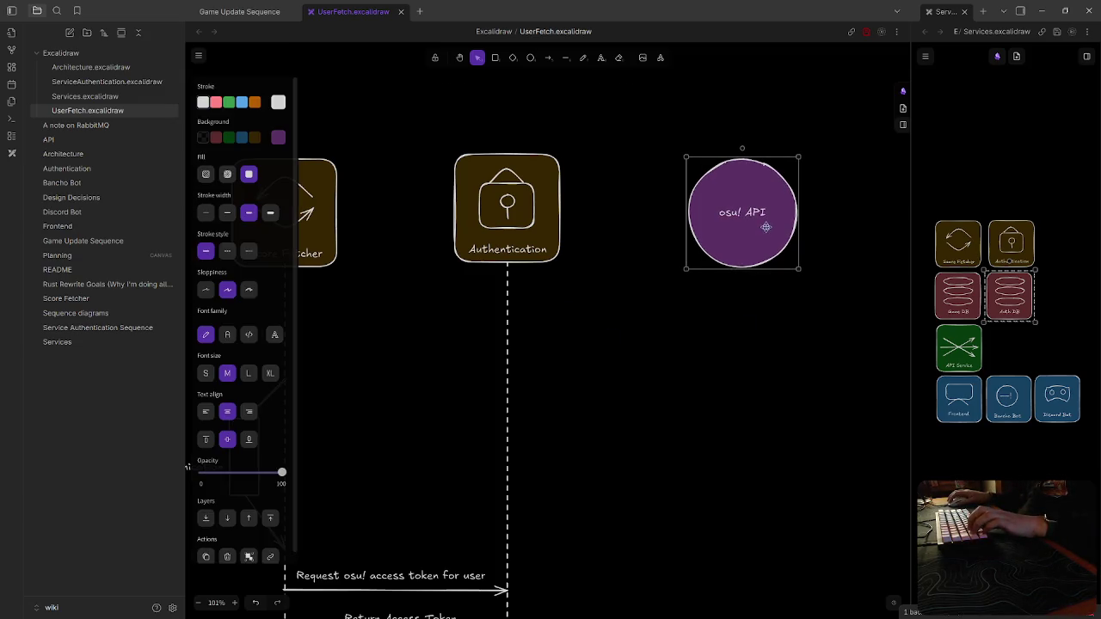
click(700, 464)
scroll(700, 478, down, 2)
scroll(602, 344, down, 2)
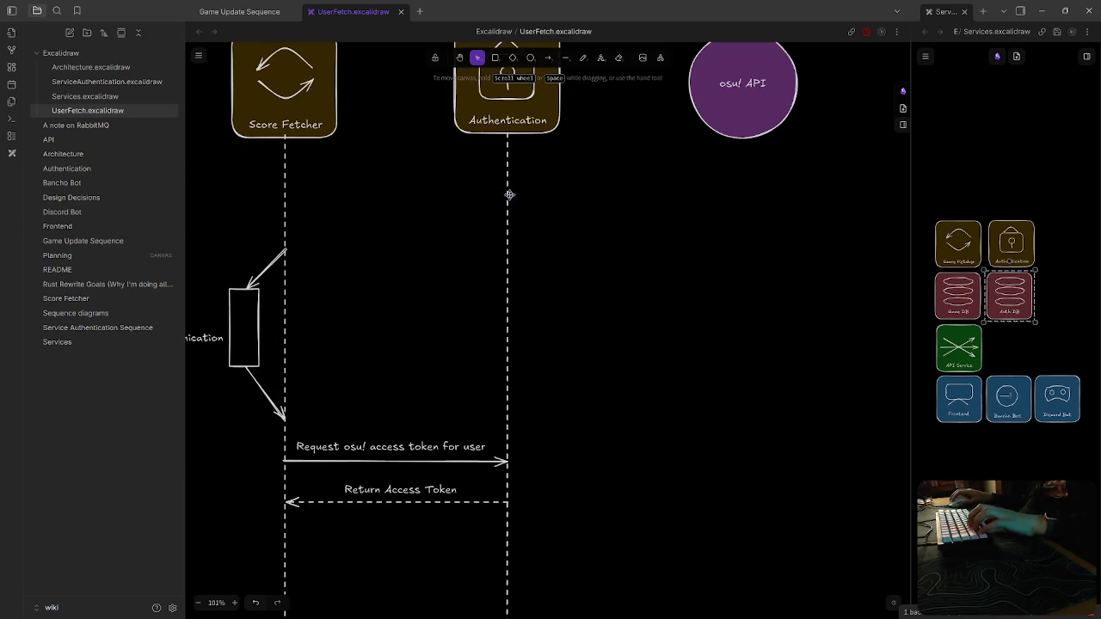
click(507, 196)
drag(511, 245, 618, 284)
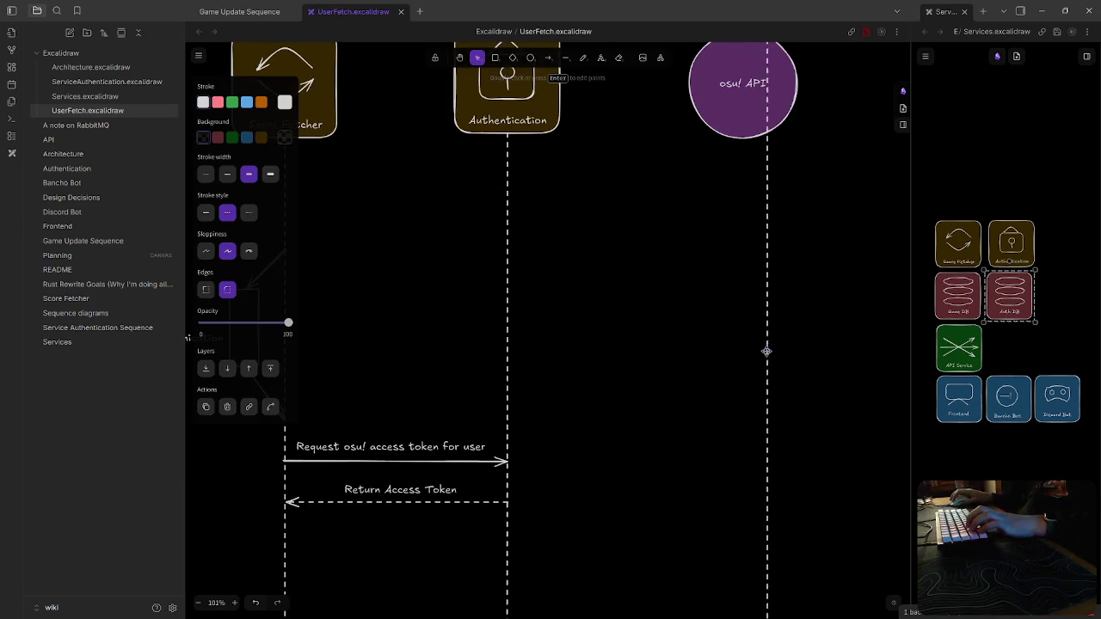
drag(766, 348, 757, 561)
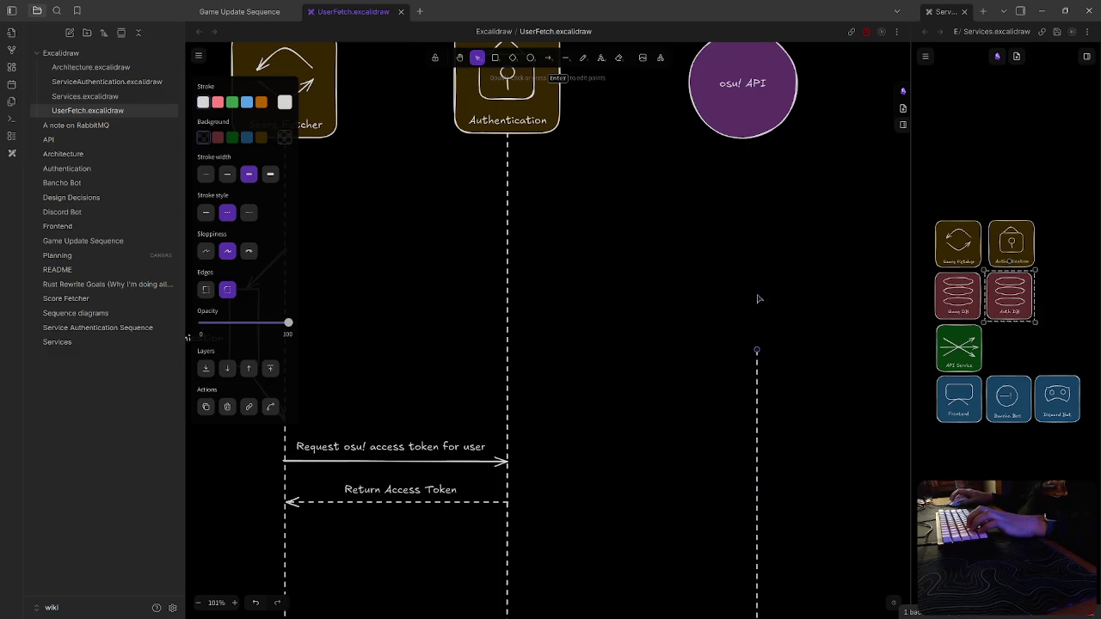
drag(763, 428, 746, 214)
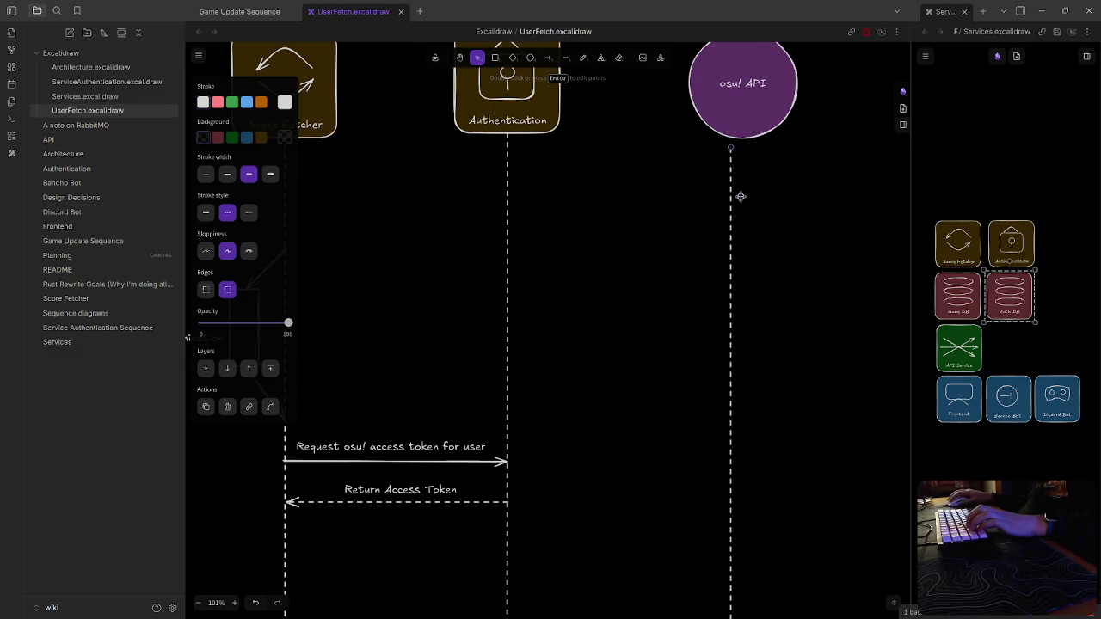
click(784, 302)
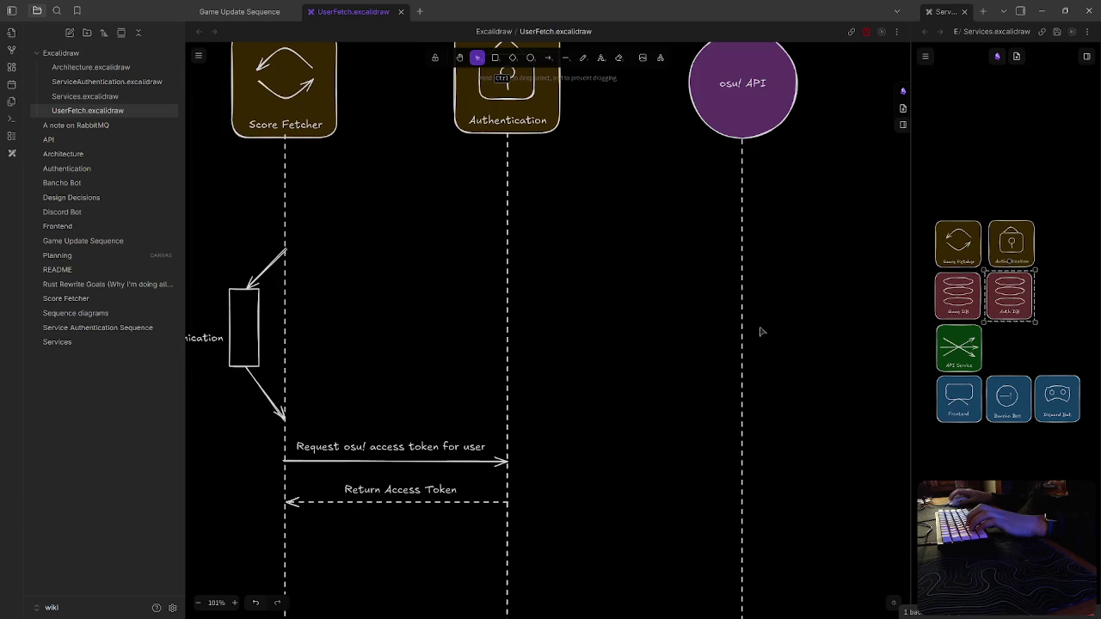
scroll(645, 473, down, 5)
scroll(639, 484, down, 3)
scroll(602, 476, down, 2)
scroll(566, 465, down, 3)
scroll(641, 430, up, 2)
scroll(594, 439, up, 3)
scroll(568, 370, up, 5)
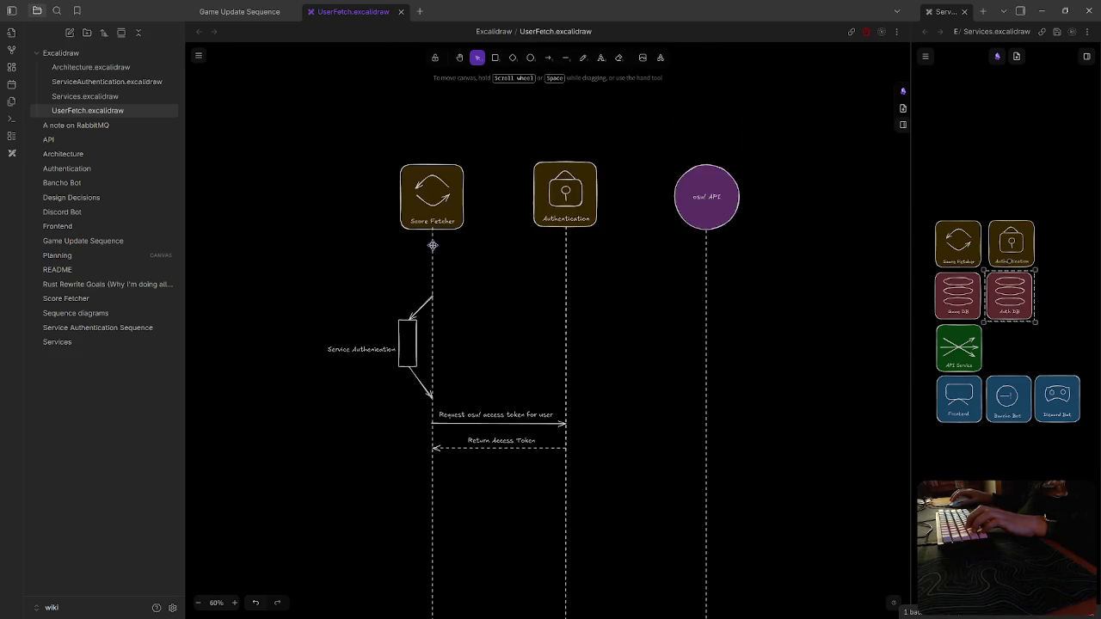
Move the Service Authentication activation box, its arrows and its label higher up the lifeline
drag(362, 266, 439, 471)
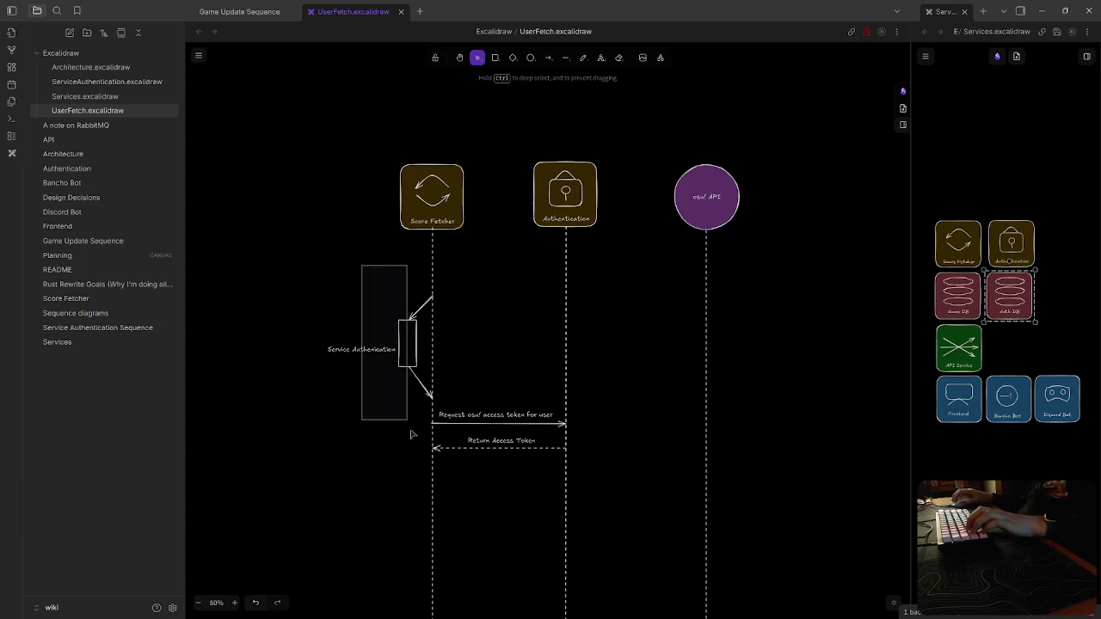
drag(405, 349, 406, 299)
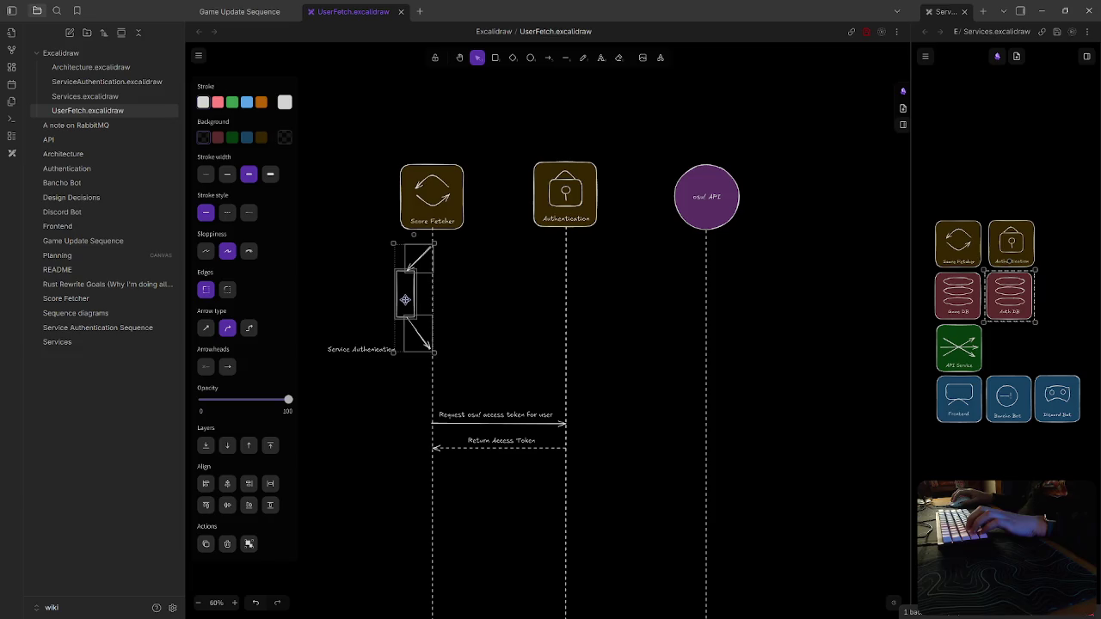
drag(368, 349, 365, 294)
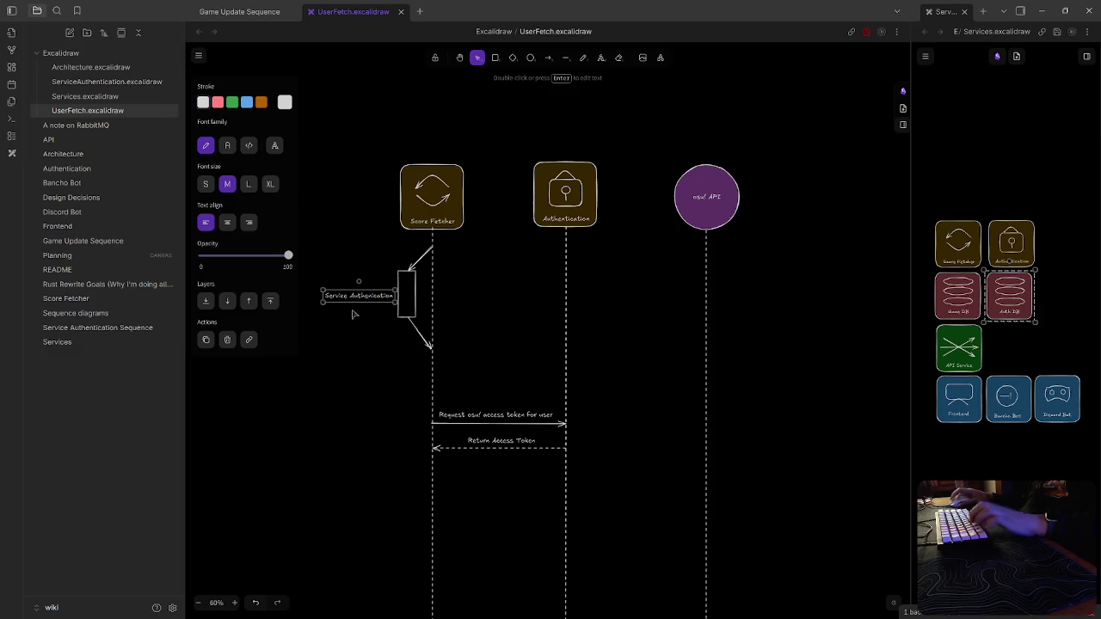
click(343, 421)
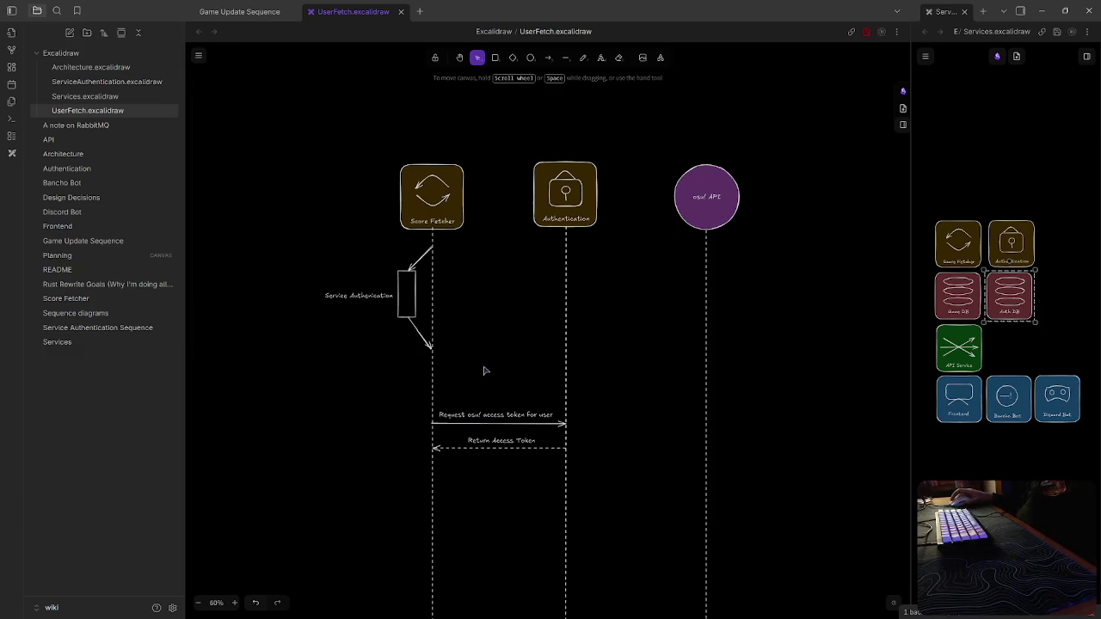
Move the access-token request and Return Access Token arrows up just below Service Authentication
scroll(495, 413, up, 3)
scroll(497, 473, down, 4)
ctrl+scroll(486, 490, up, 3)
scroll(469, 460, up, 2)
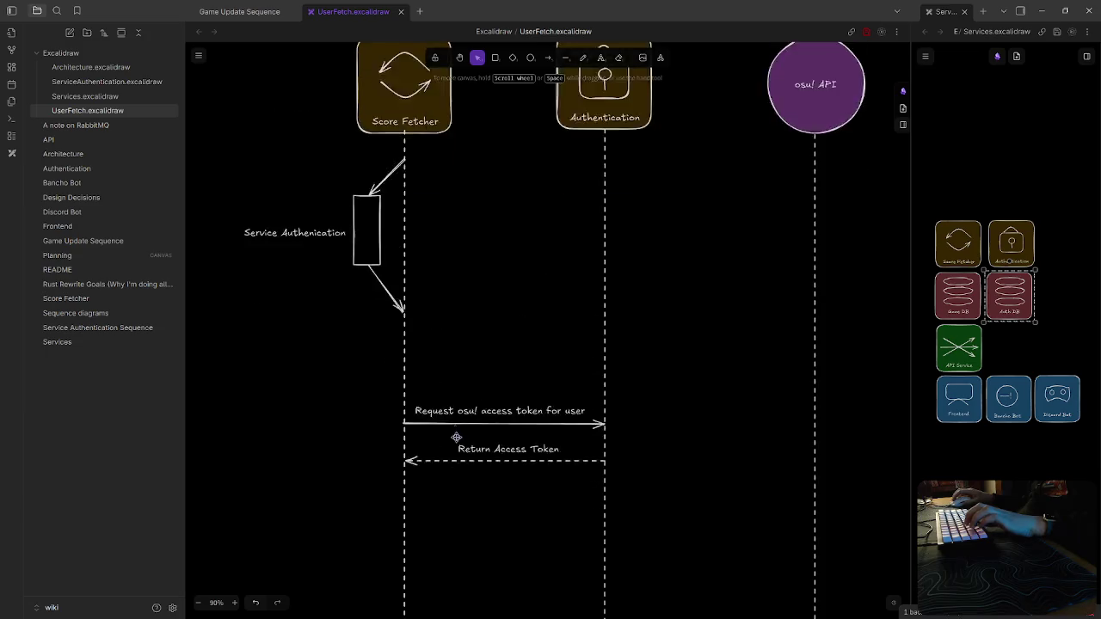
scroll(454, 429, up, 1)
drag(424, 560, 581, 346)
click(519, 442)
click(507, 478)
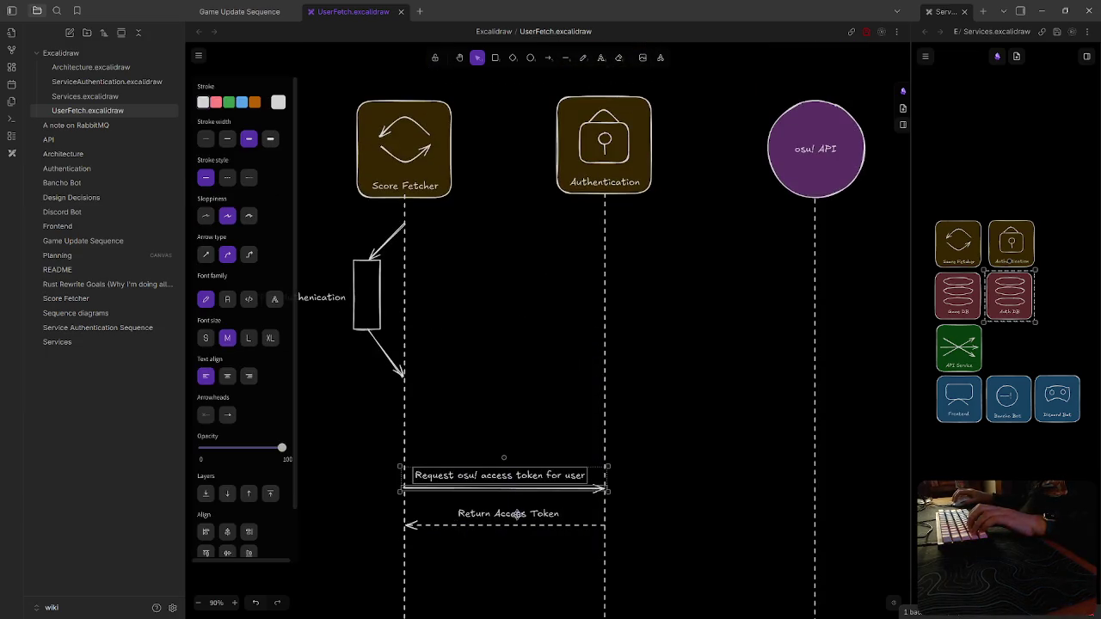
shift+click(517, 514)
scroll(533, 477, down, 1)
drag(532, 475, 534, 426)
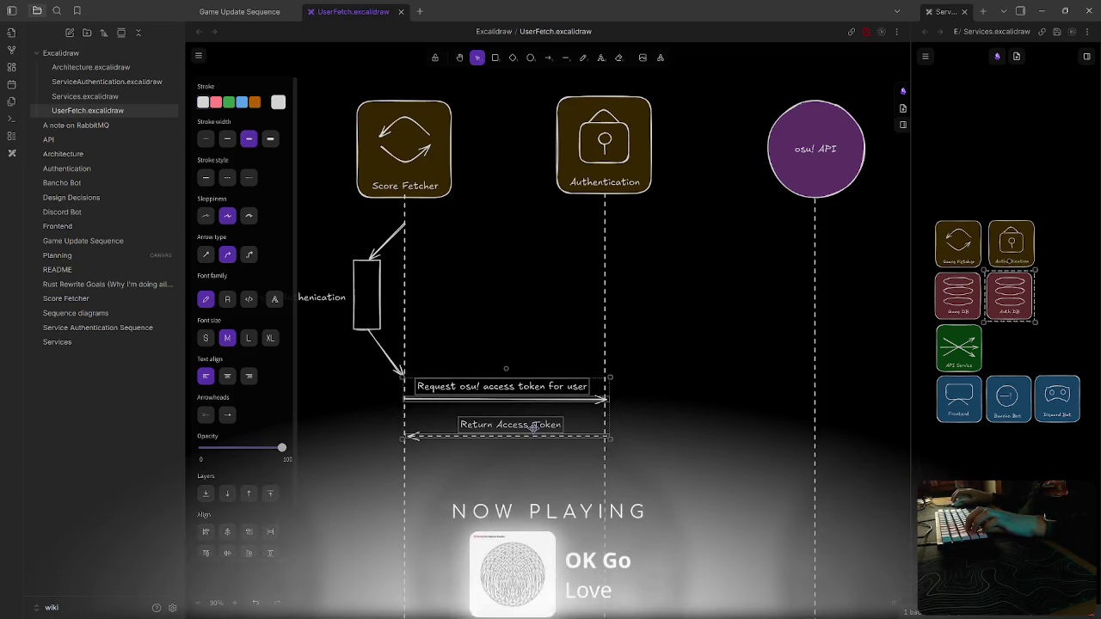
click(723, 468)
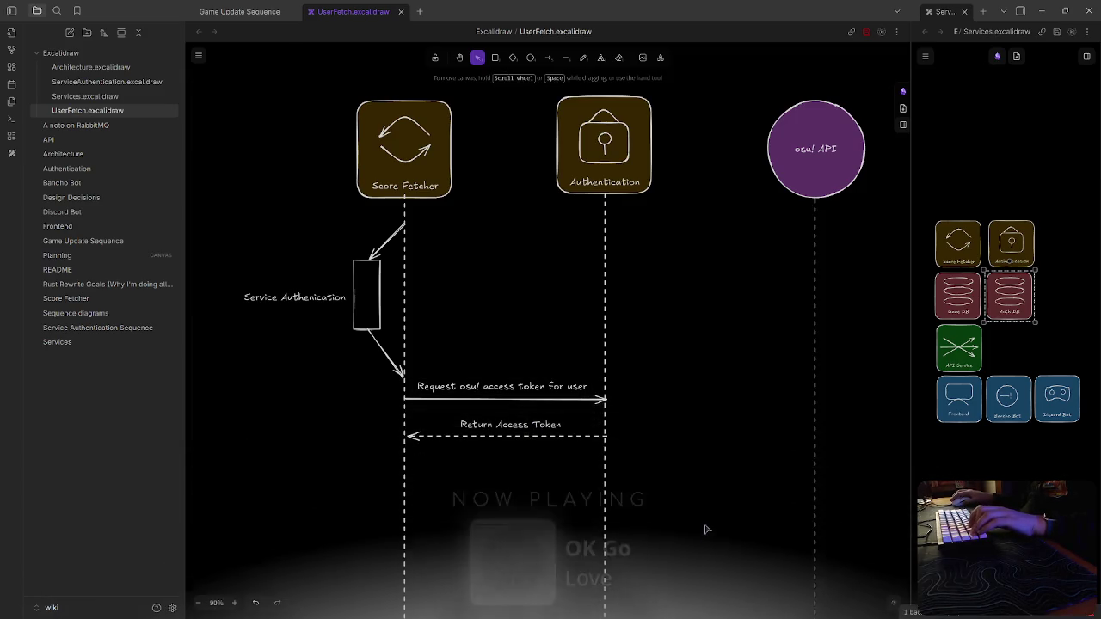
scroll(703, 529, right, 5)
mouse_move(457, 410)
mouse_down()
mouse_move(647, 359)
mouse_move(620, 318)
mouse_up()
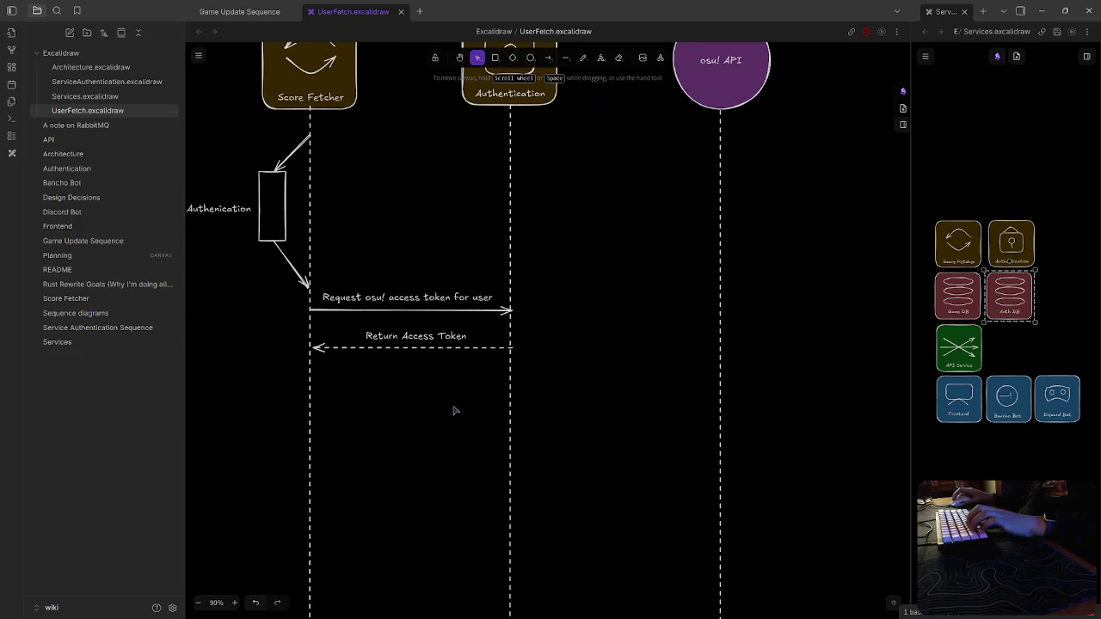
Draw a 'Request user scores' arrow from Score Fetcher to osu! API, labelled above
drag(454, 410, 408, 418)
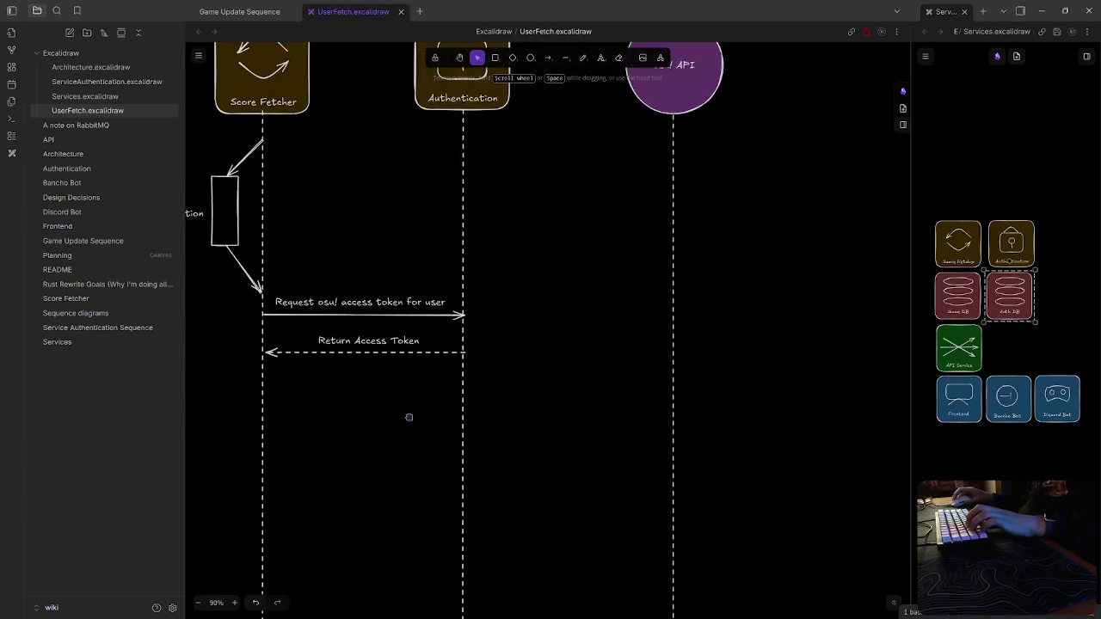
click(547, 58)
drag(268, 419, 678, 418)
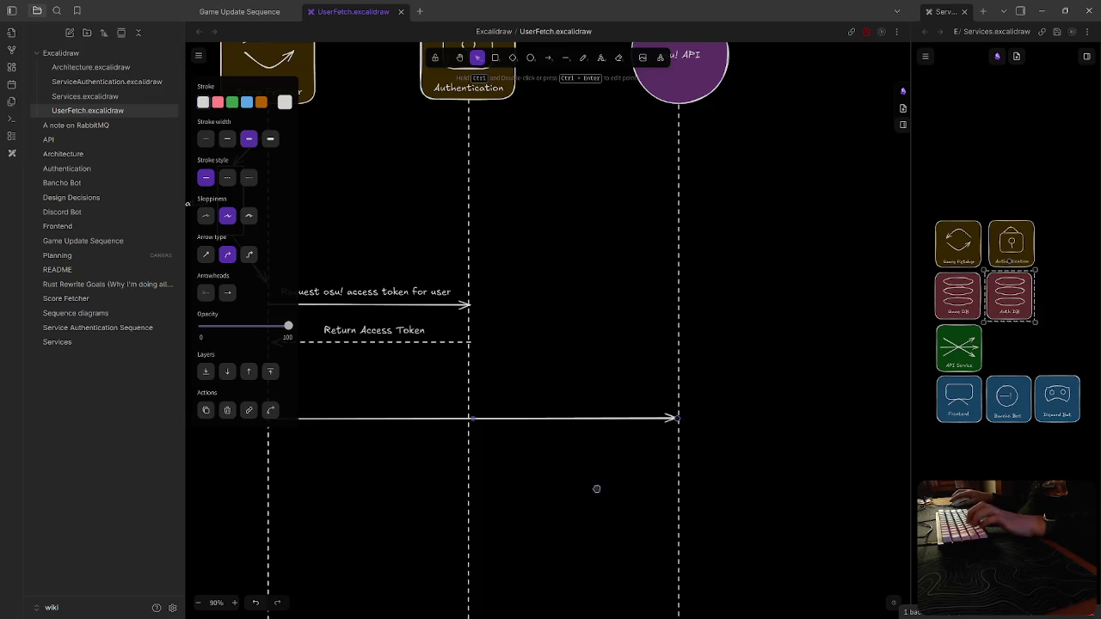
scroll(590, 488, left, 3)
click(474, 453)
double_click(396, 417)
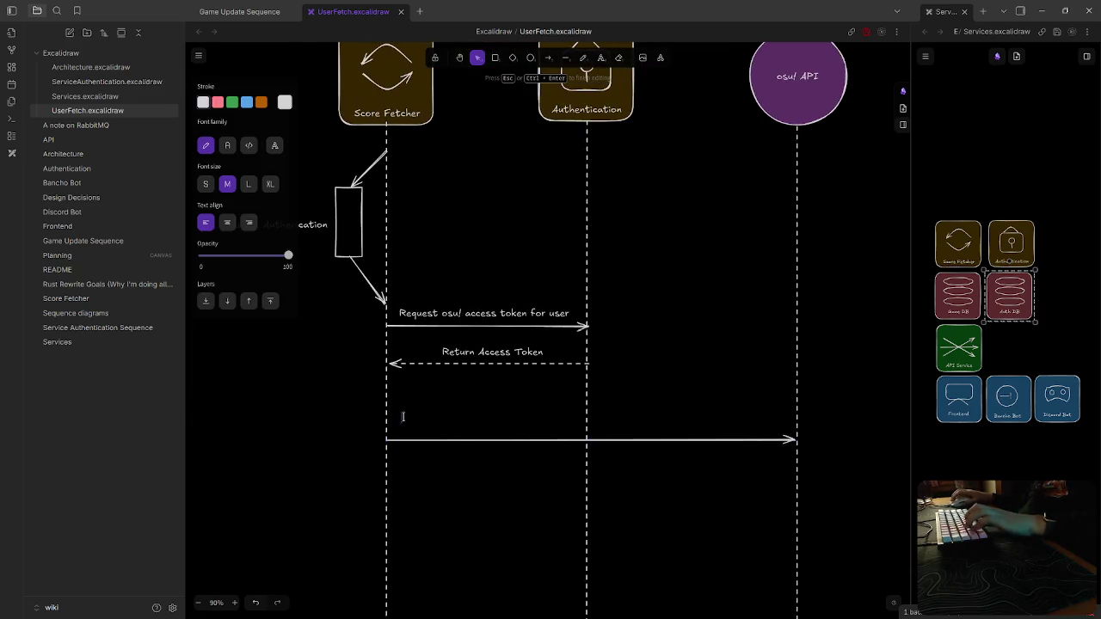
text(Requ)
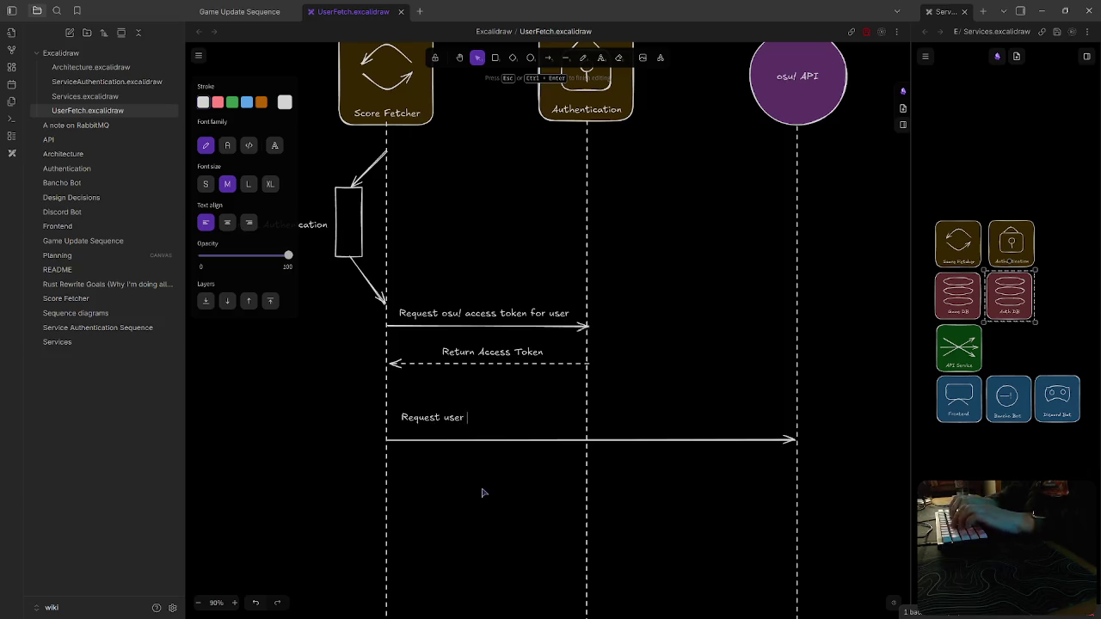
text(es)
key(Escape)
drag(469, 417, 502, 428)
click(491, 570)
drag(491, 570, 430, 489)
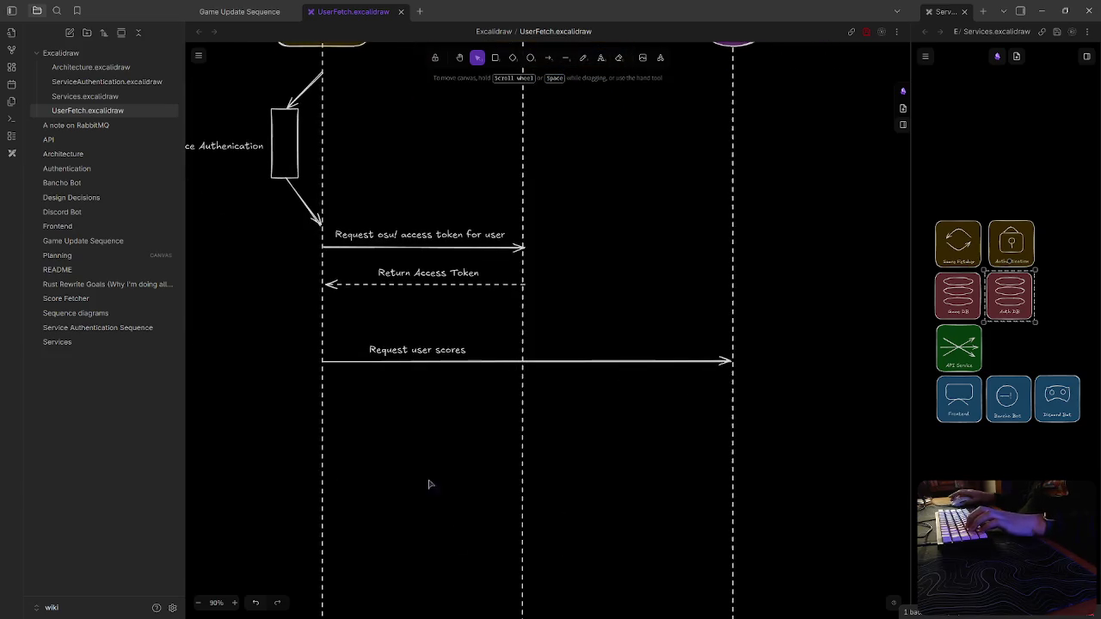
Draw a dashed 'Return user scores' arrow from osu! API back to Score Fetcher, labelled
click(548, 57)
drag(732, 402, 325, 405)
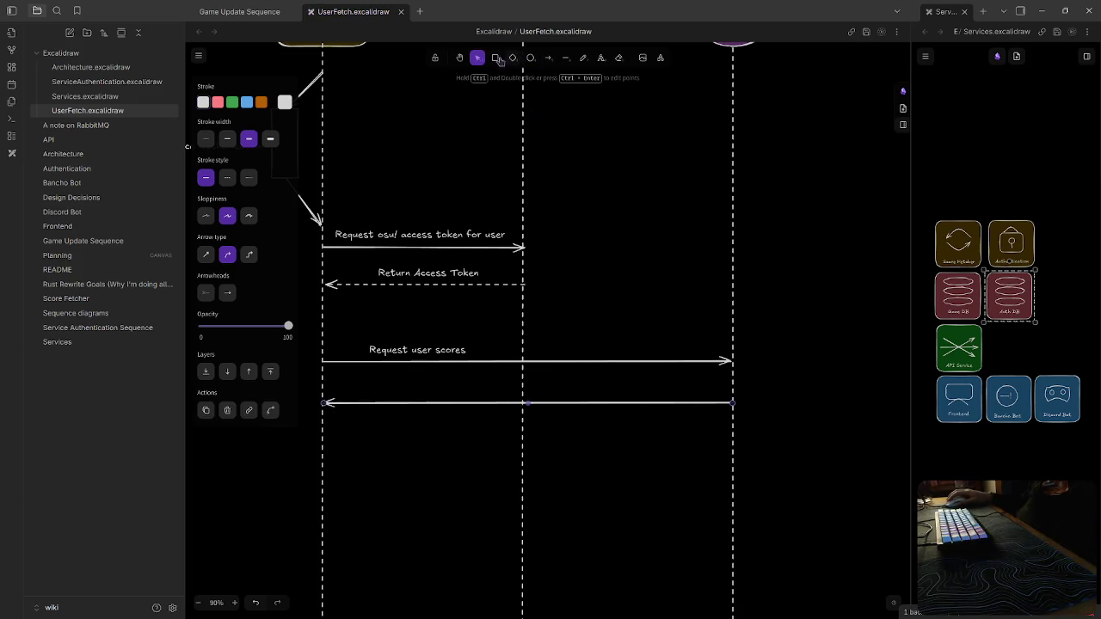
click(227, 177)
click(405, 491)
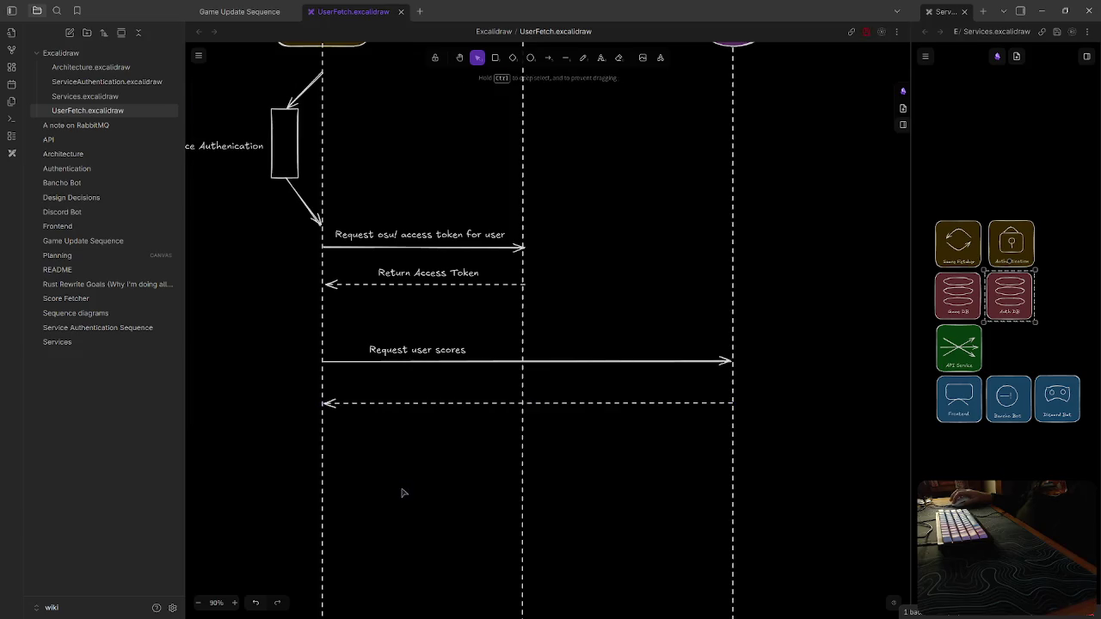
double_click(581, 389)
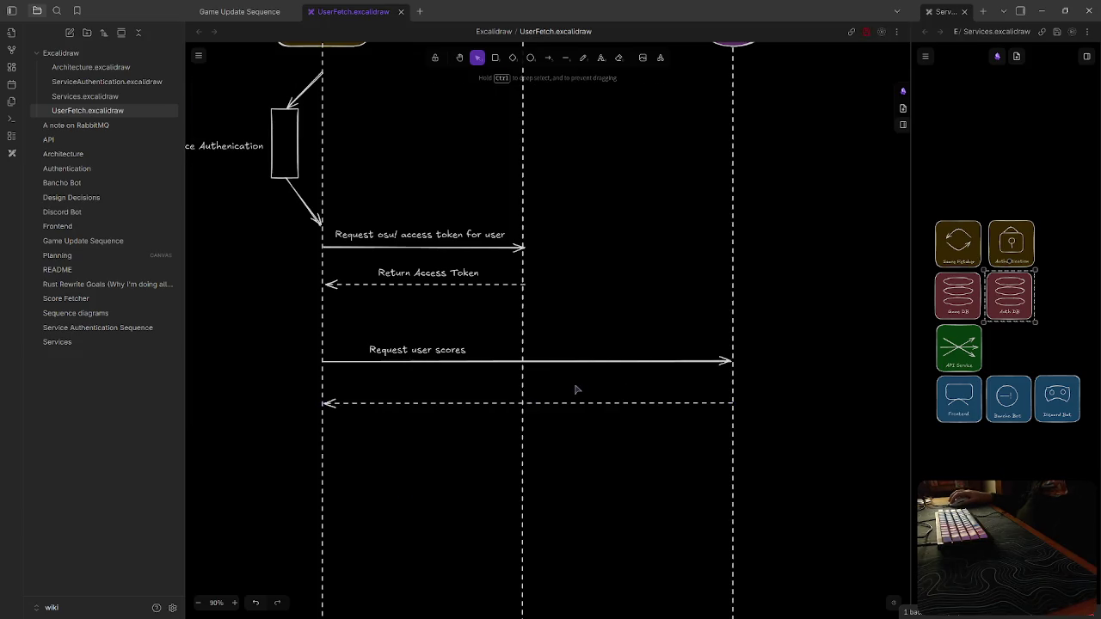
text(Return user scores)
click(620, 446)
click(643, 394)
key(Escape)
ctrl+scroll(617, 558, down, 2)
ctrl+scroll(619, 560, down, 1)
ctrl+scroll(575, 541, down, 1)
ctrl+scroll(492, 510, down, 1)
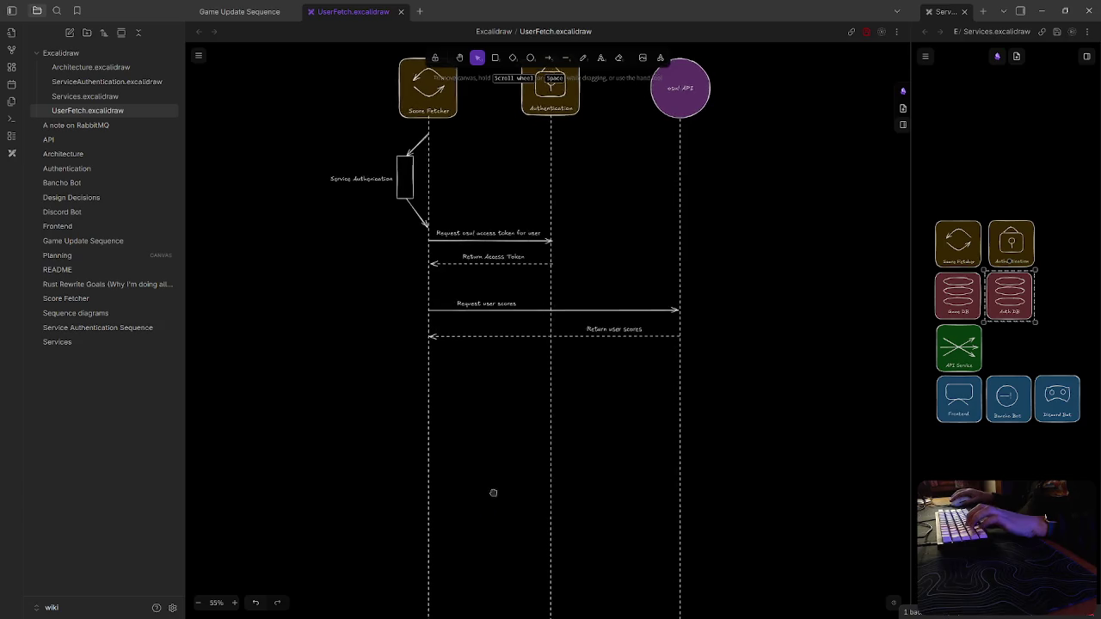
Shorten the Score Fetcher lifeline to end just below the Return user scores arrow
scroll(491, 509, down, 2)
scroll(504, 411, down, 1)
scroll(490, 435, down, 1)
click(443, 518)
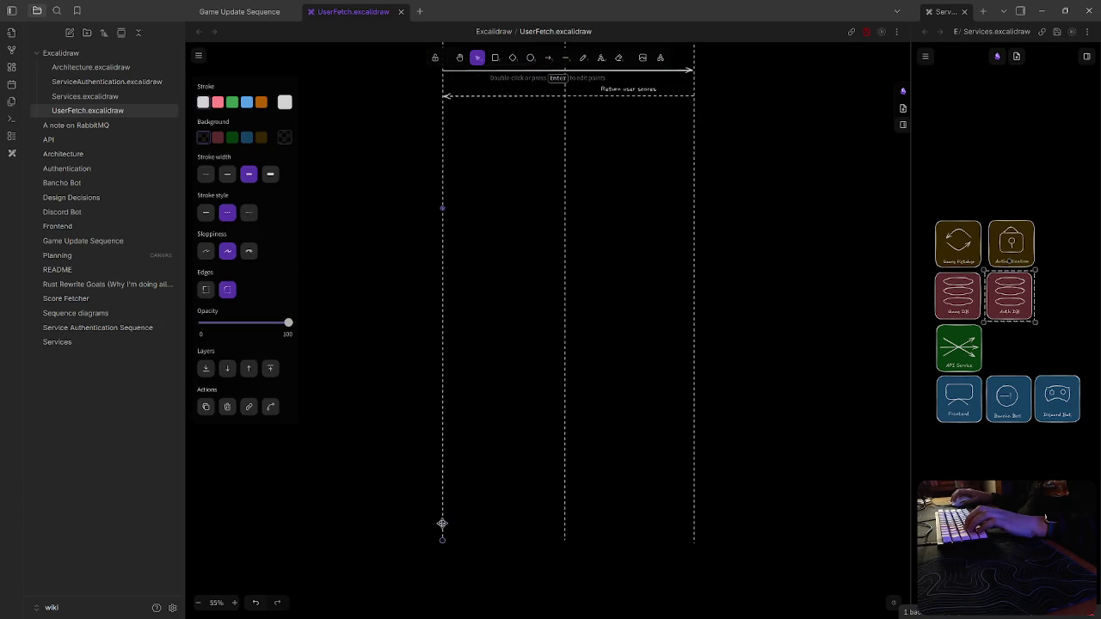
drag(443, 542, 447, 343)
drag(427, 136, 442, 130)
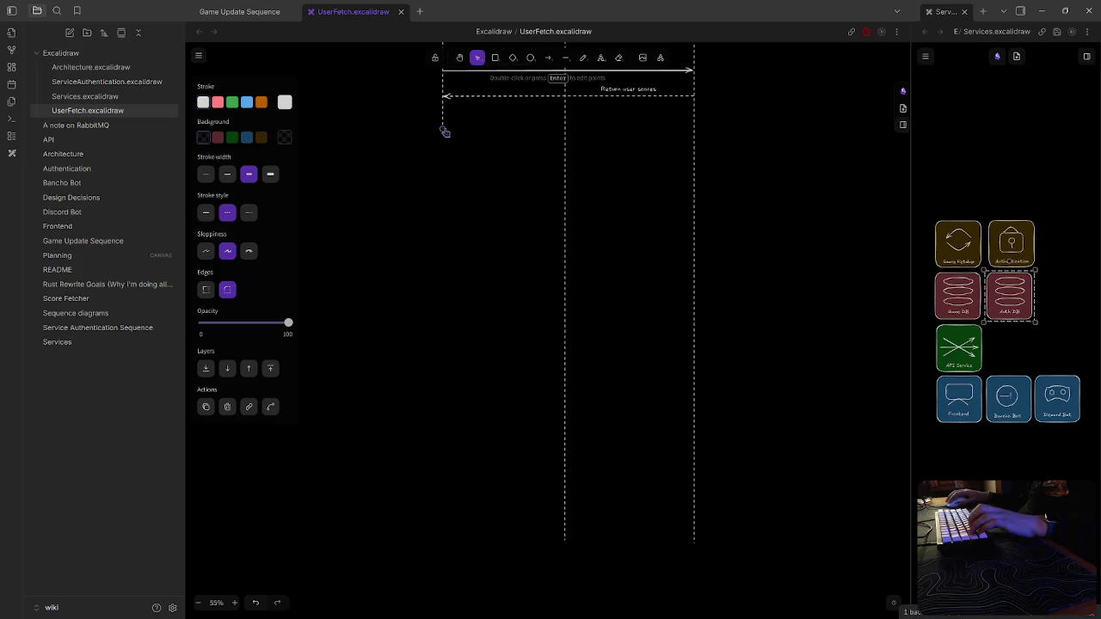
scroll(550, 291, up, 5)
click(551, 292)
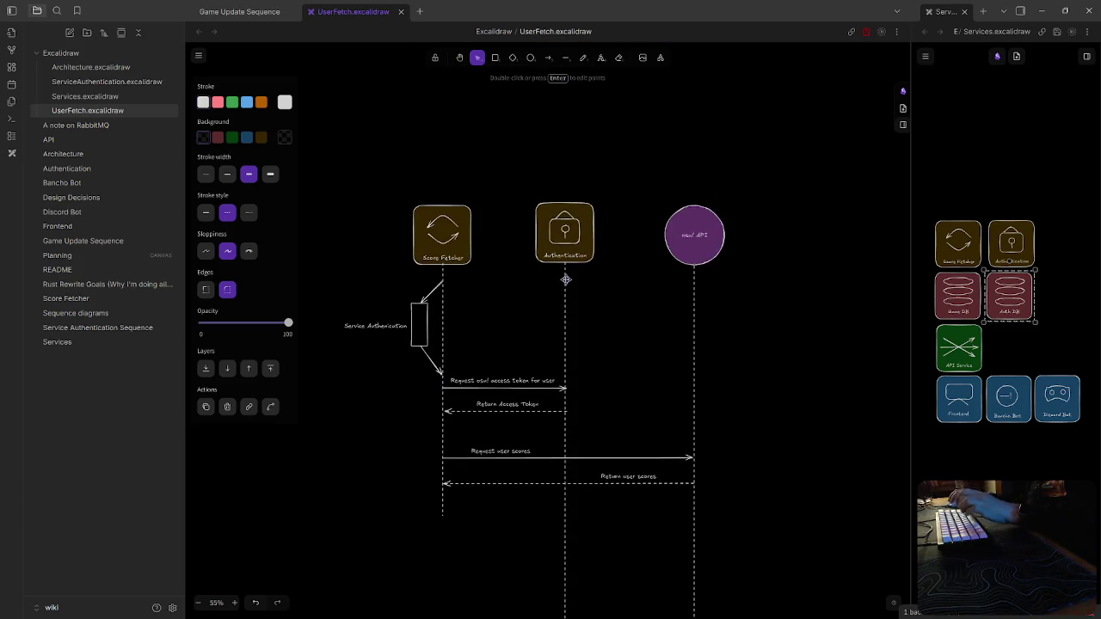
Replace the long Authentication and osu! API lifelines with pasted copies of the short lifeline
click(645, 425)
click(682, 359)
key(ctrl+x)
key(ctrl+v)
key(ctrl+z)
key(ctrl+v)
drag(593, 343, 566, 370)
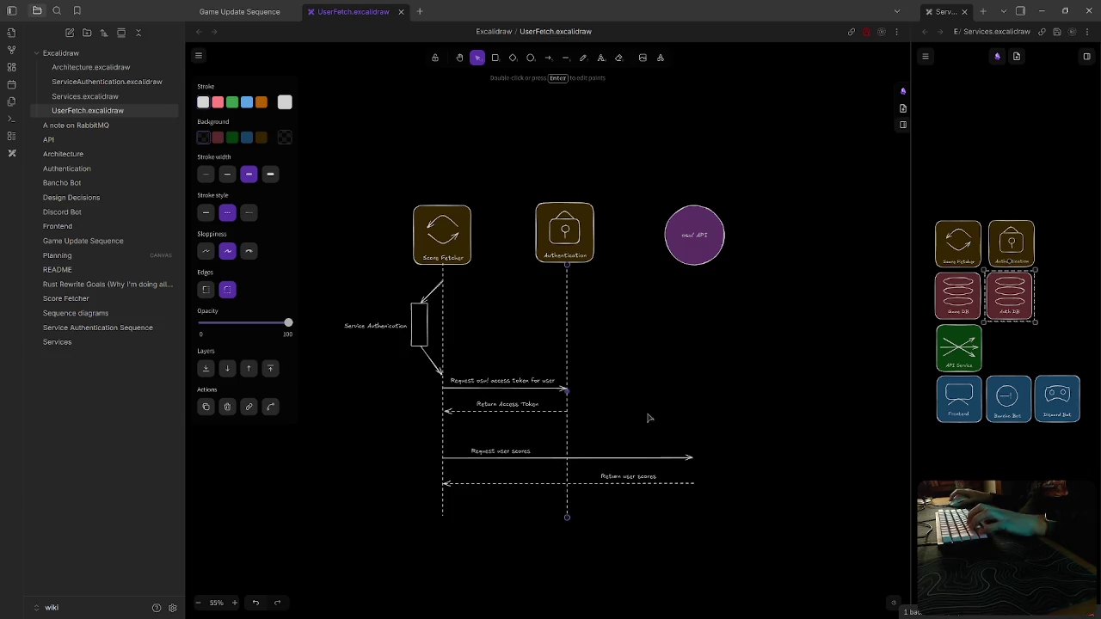
key(ctrl+v)
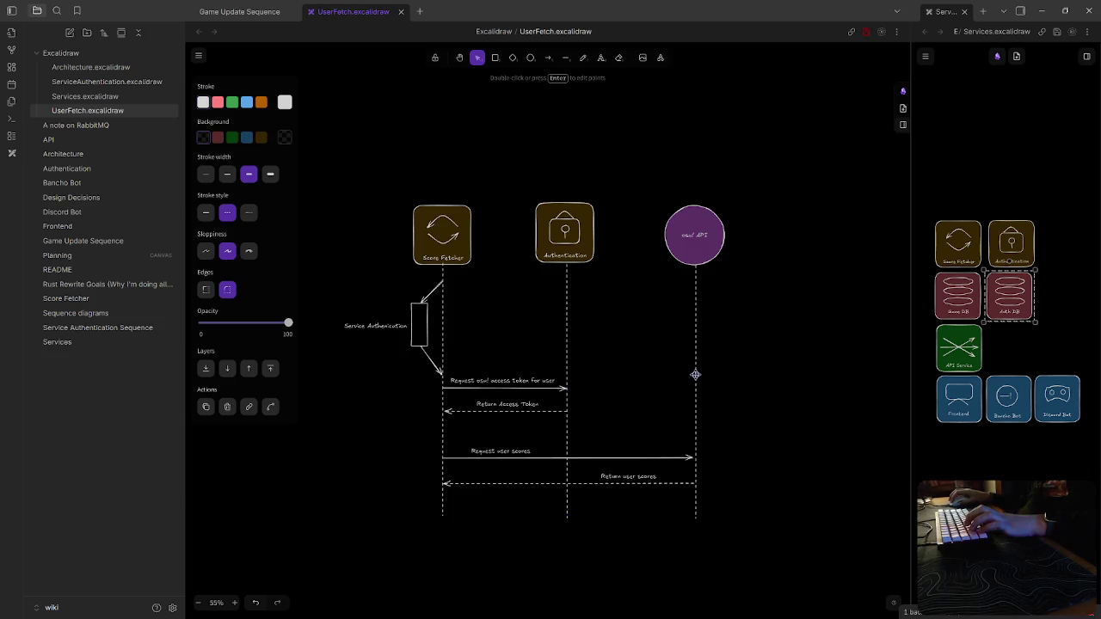
click(567, 512)
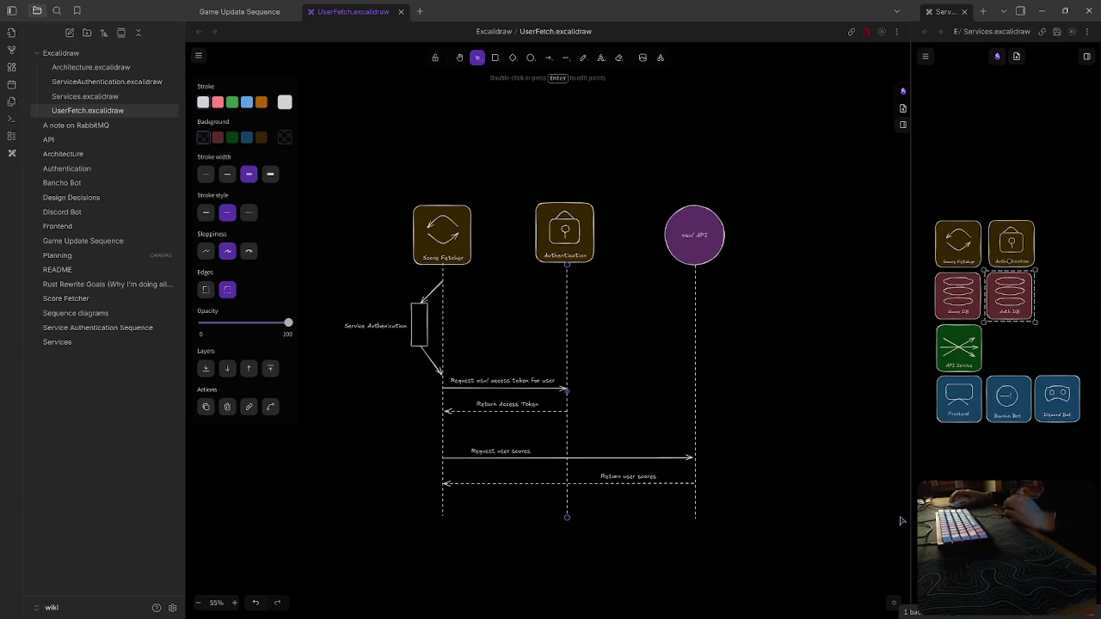
click(783, 454)
click(239, 11)
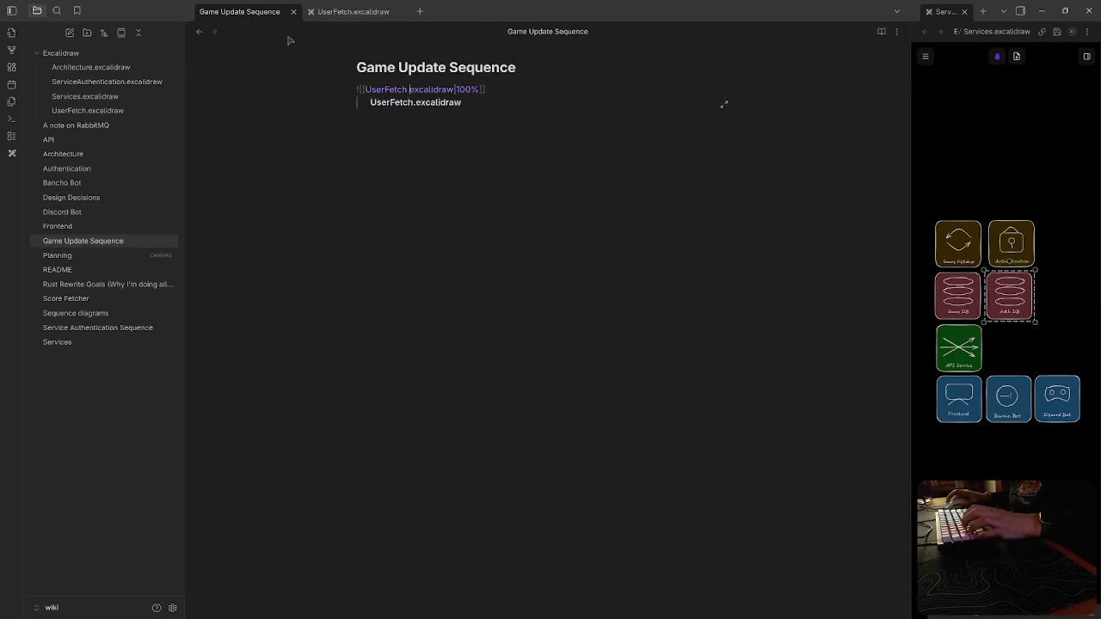
Rename the Game Update Sequence note's title to 'User Fetch Sequence'
click(519, 508)
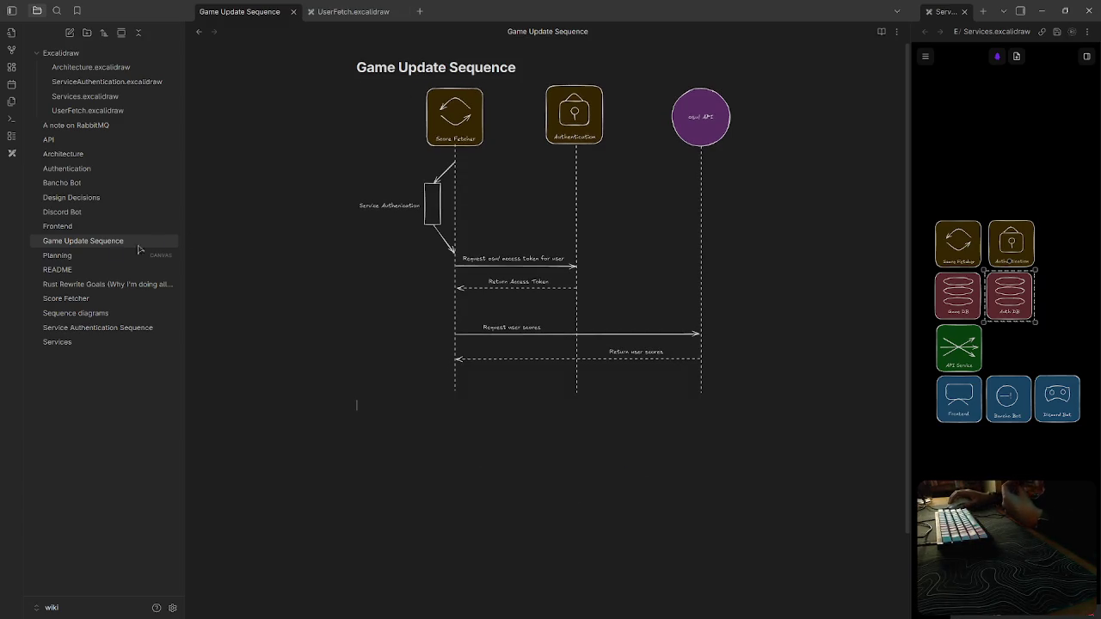
right_click(95, 246)
click(451, 67)
drag(447, 67, 221, 64)
text(User Fetch)
key(Return)
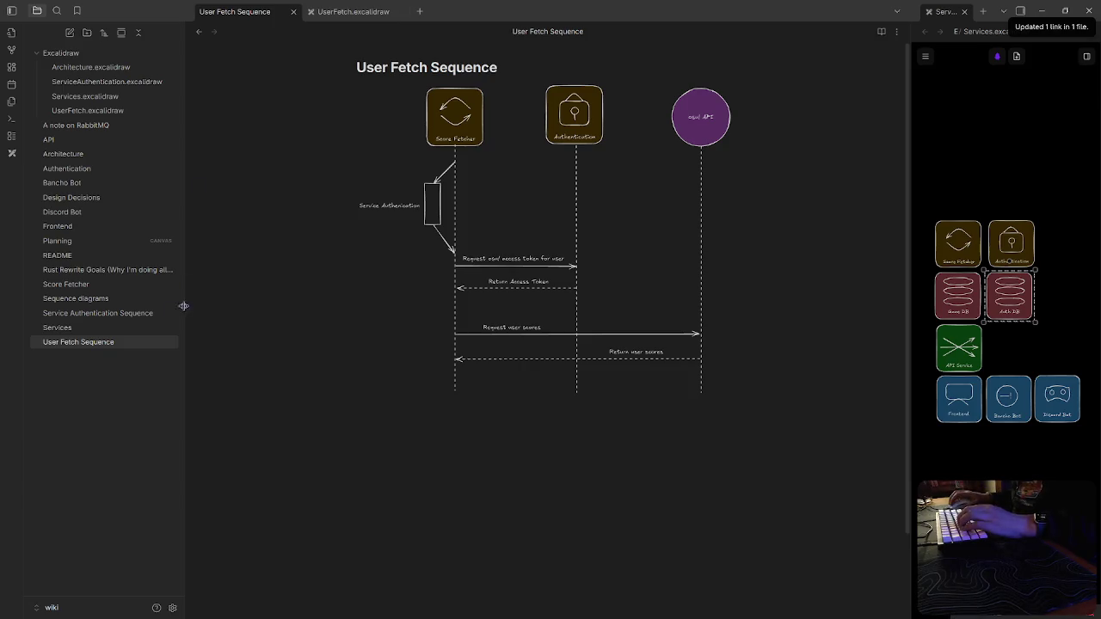
Reopen the User Fetch Sequence note via the Services and Sequence diagrams sidebar entries
click(64, 328)
click(76, 298)
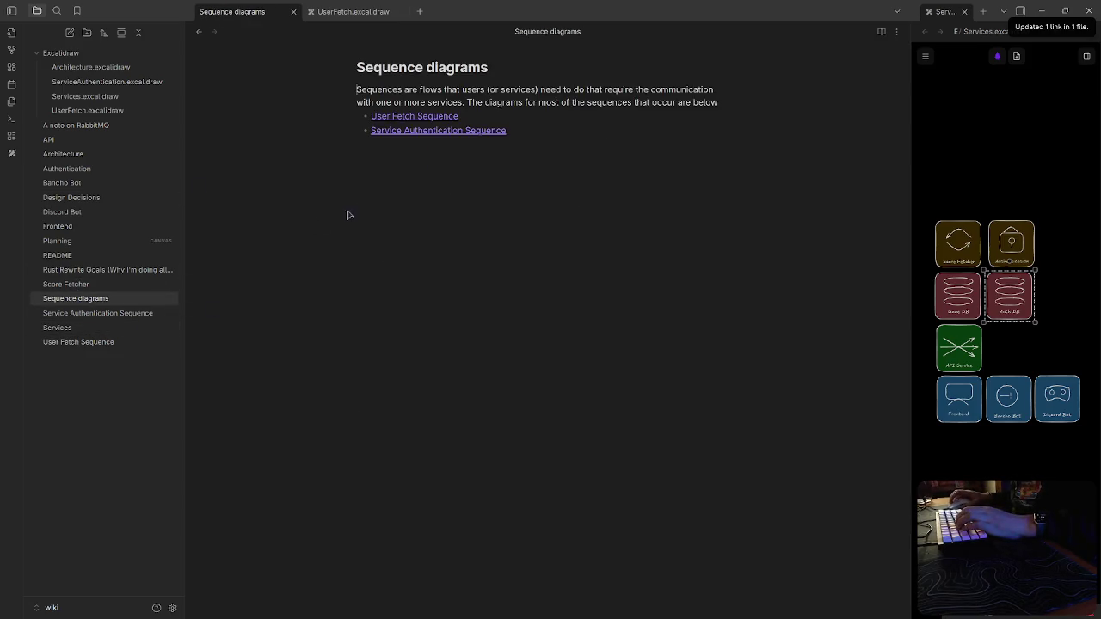
click(82, 342)
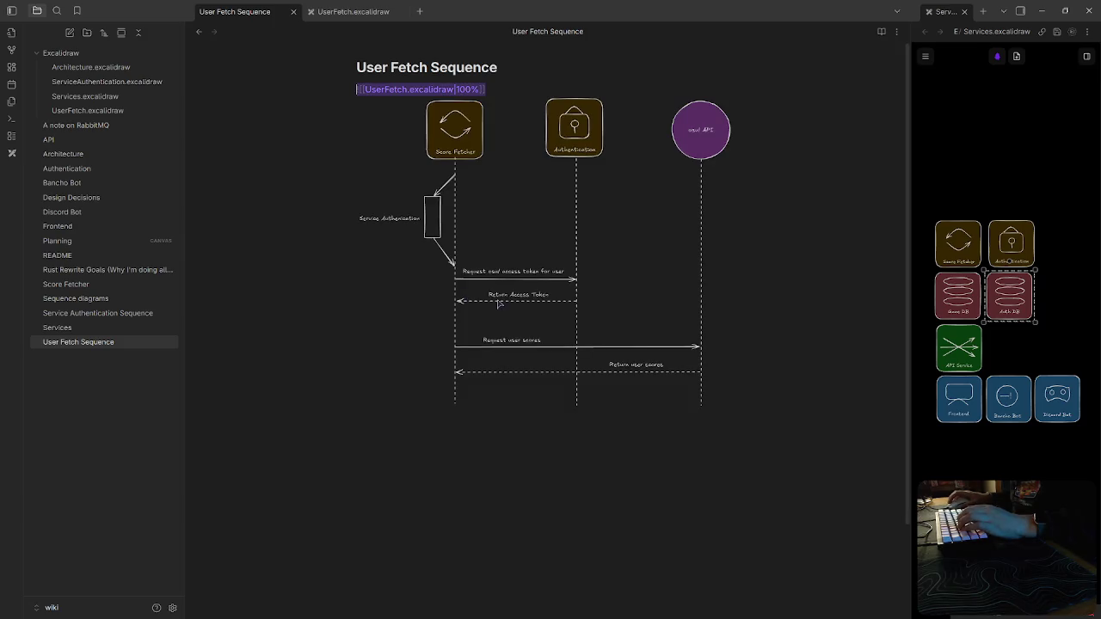
Write 'This diagram is called iteratively on every user that needs a score update.' below the diagram
click(595, 508)
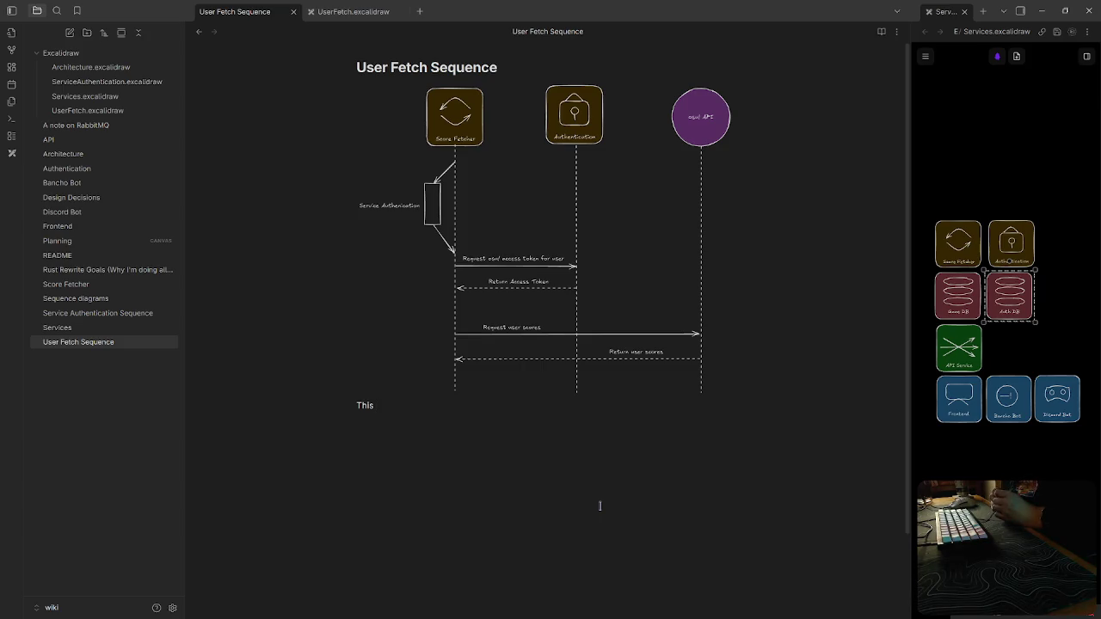
text(This)
text(diagram)
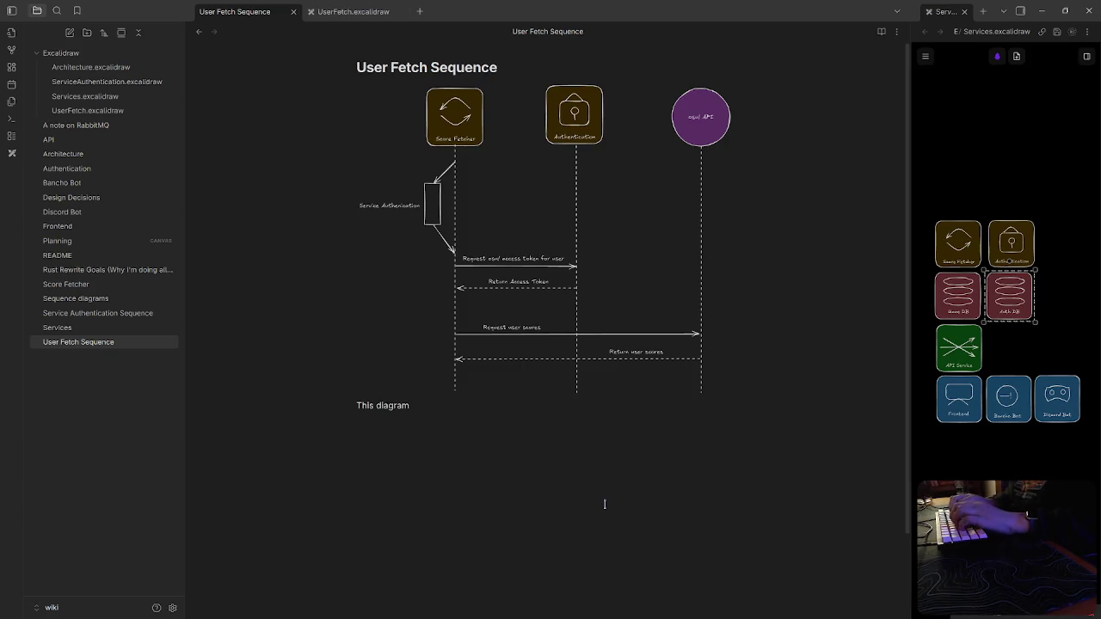
text(is)
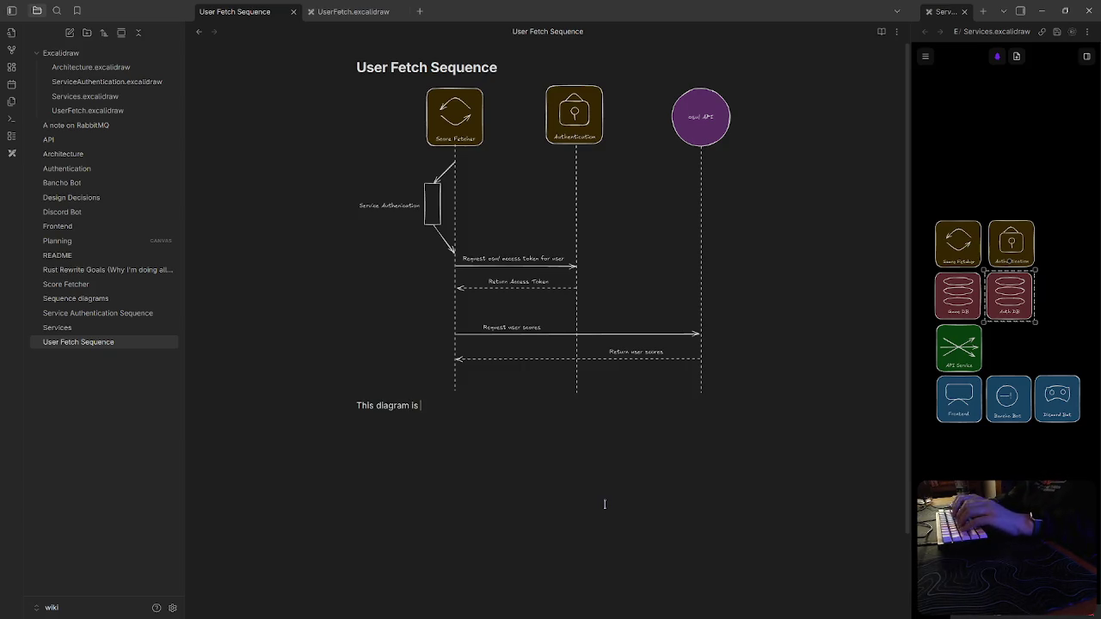
text( called Iteratively)
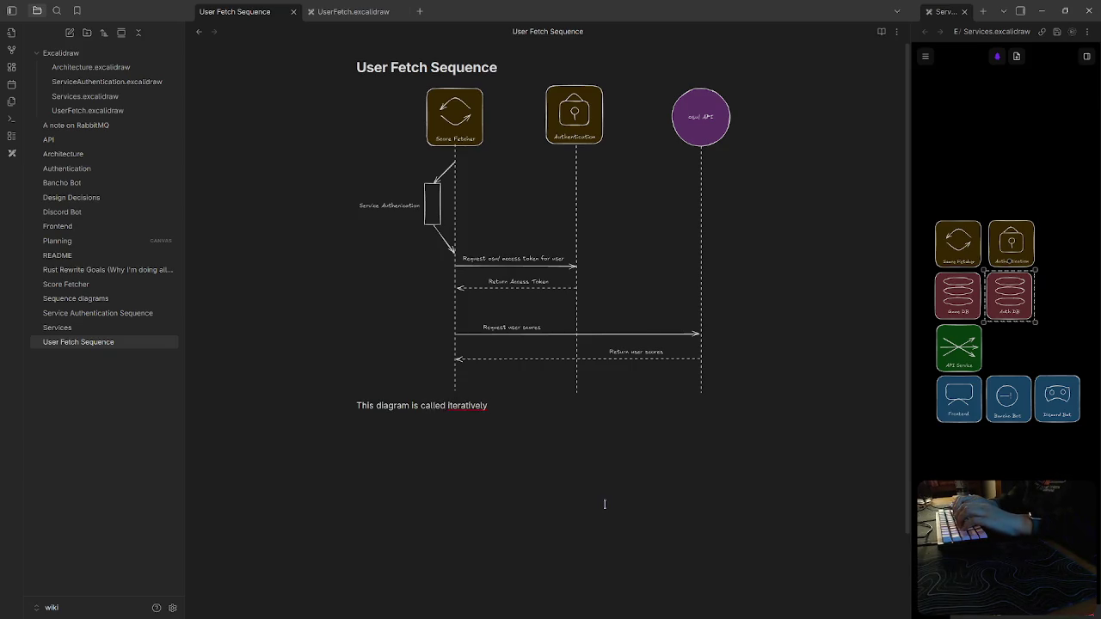
text(ser t)
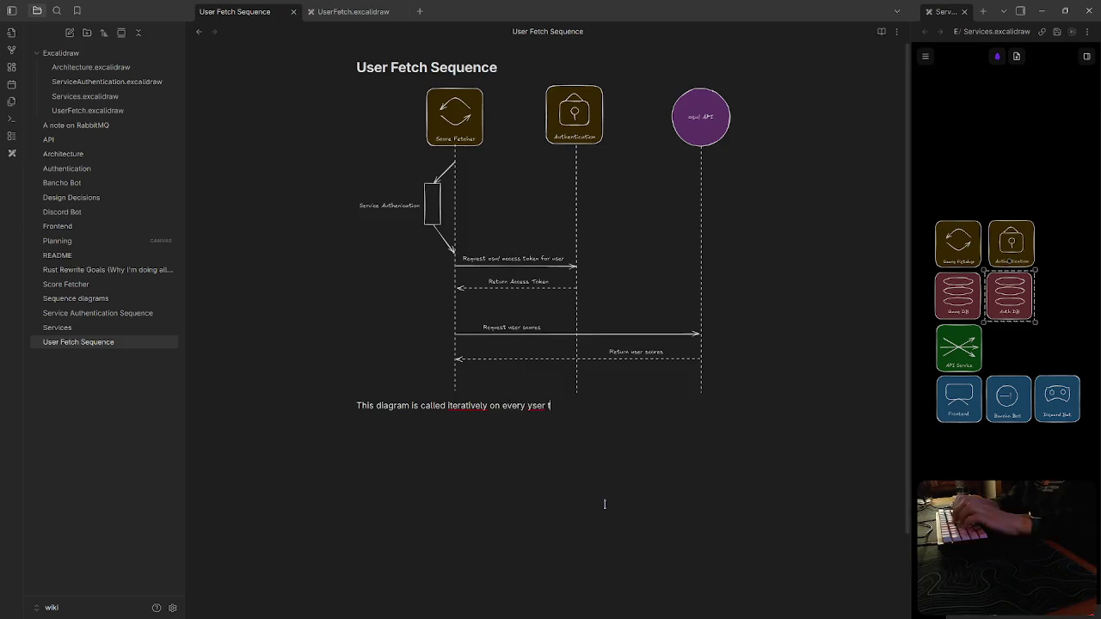
key(BackSpace)
key(BackSpace)
text(needs a score update.)
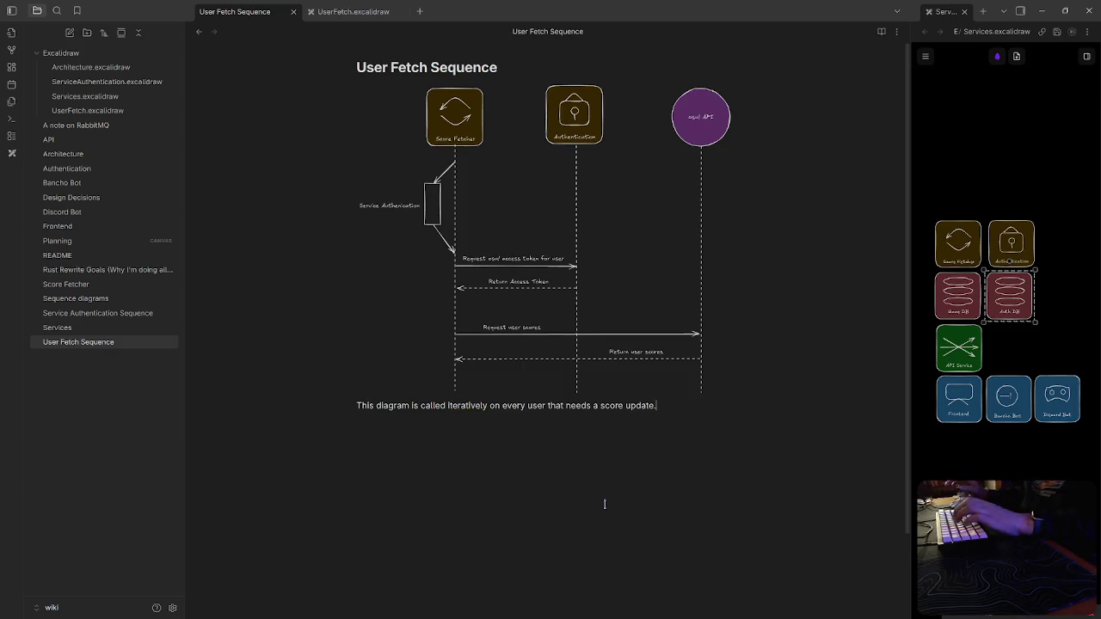
click(363, 11)
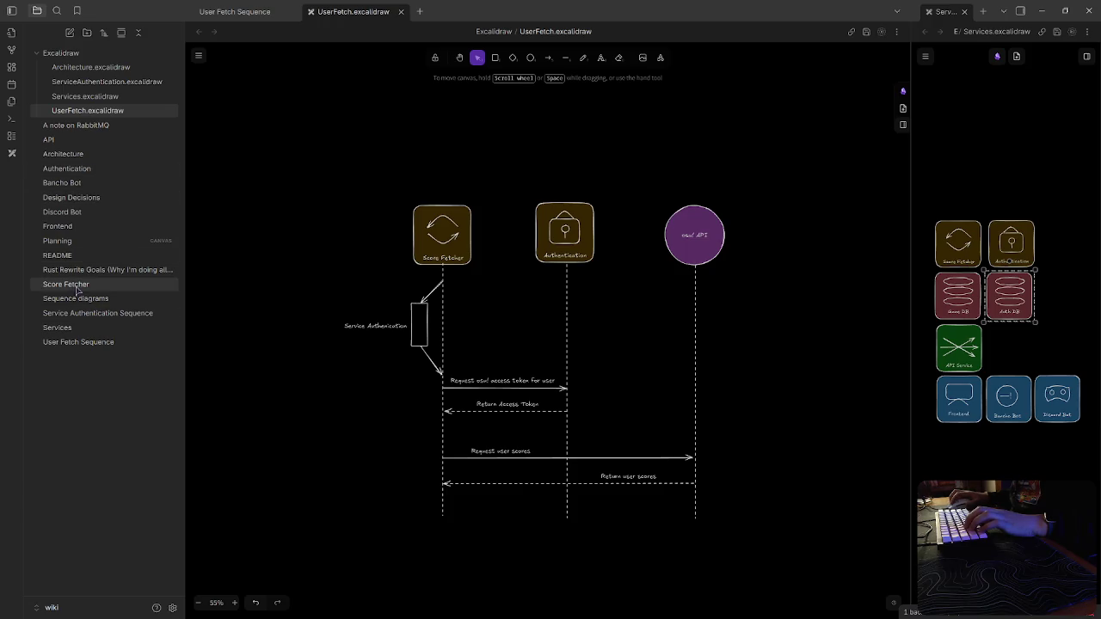
Add the User Fetch Sequence note as a card on Planning.canvas, sized and positioned
click(72, 242)
scroll(610, 369, up, 3)
scroll(642, 436, up, 5)
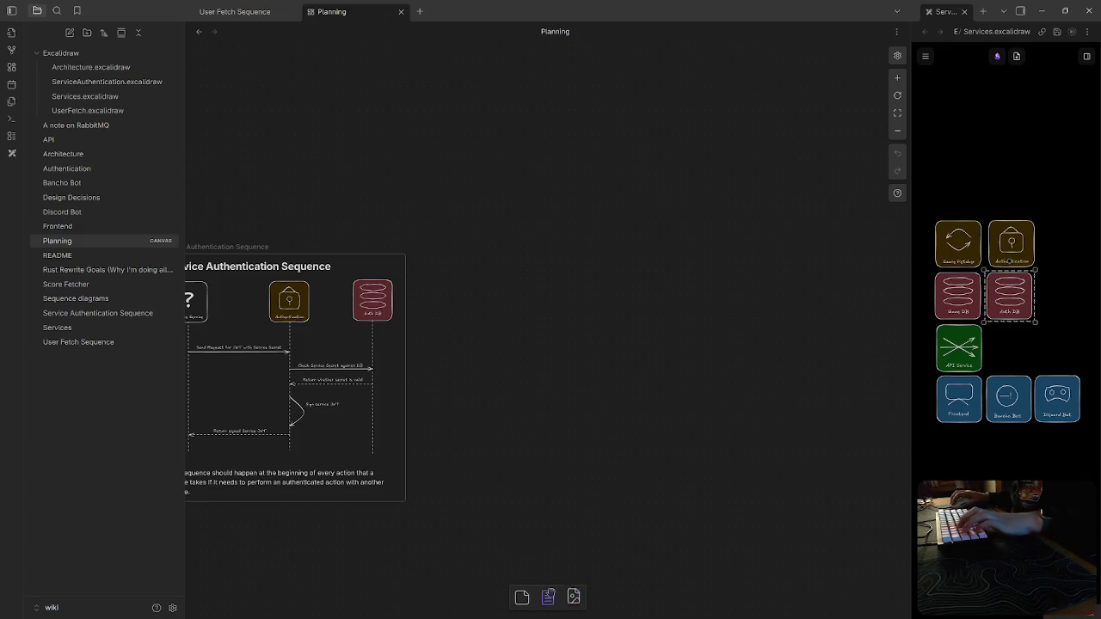
click(549, 593)
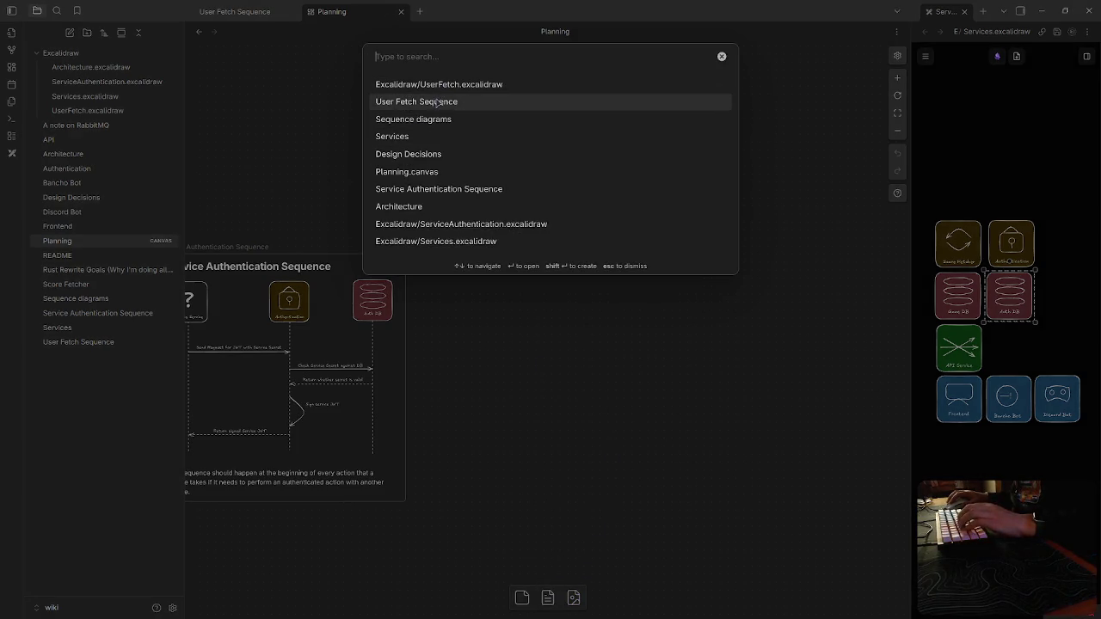
click(437, 102)
drag(566, 388, 497, 312)
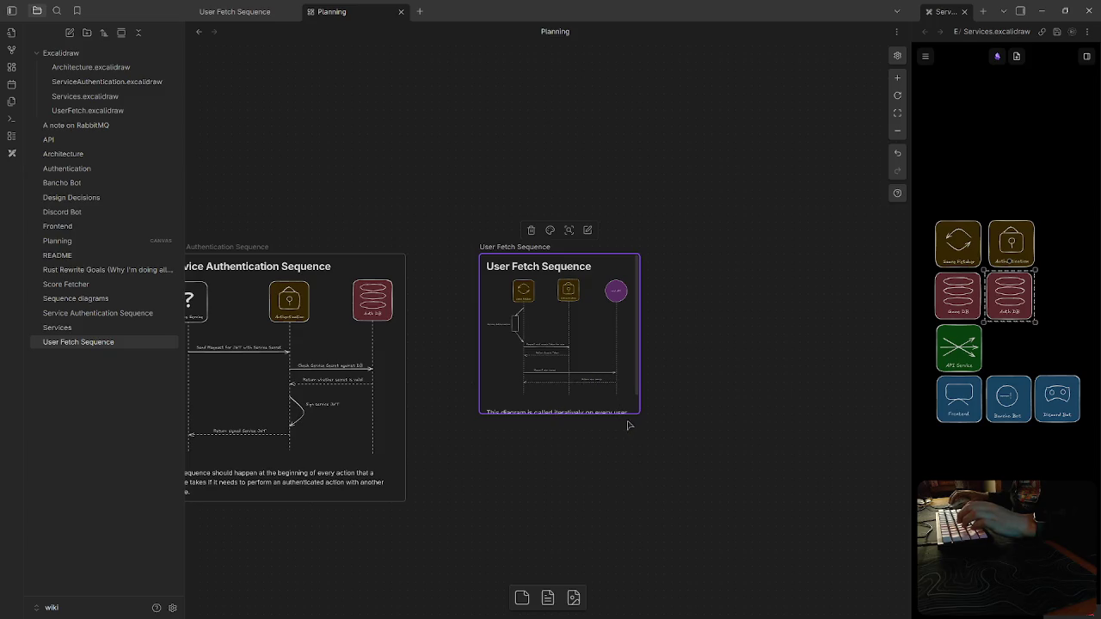
mouse_move(639, 412)
mouse_down()
mouse_move(857, 584)
mouse_move(816, 574)
mouse_up()
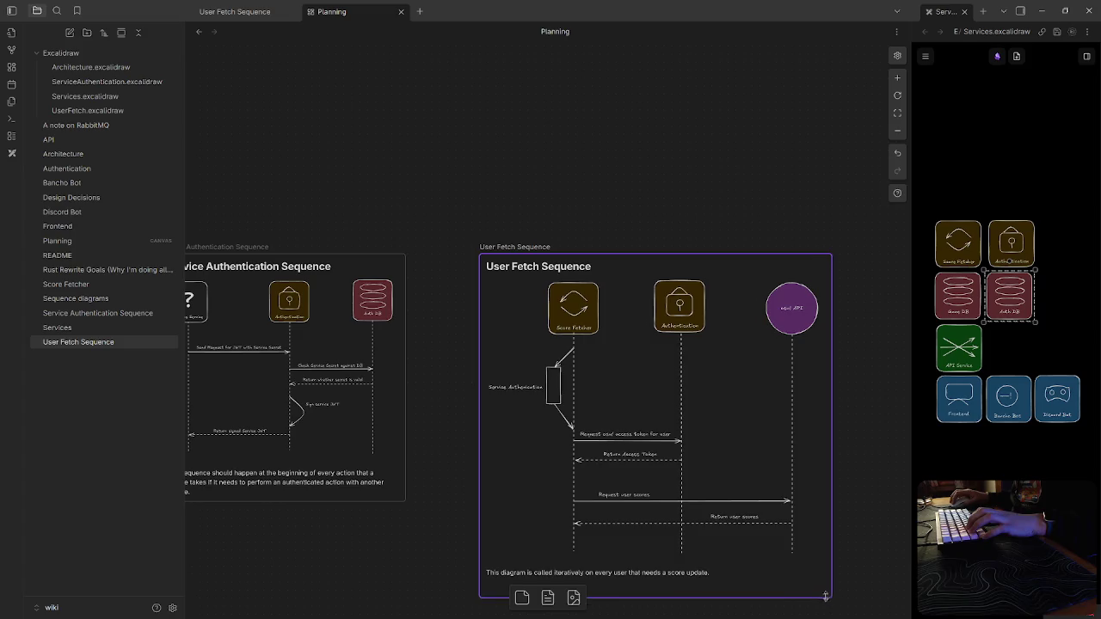
drag(494, 401, 549, 365)
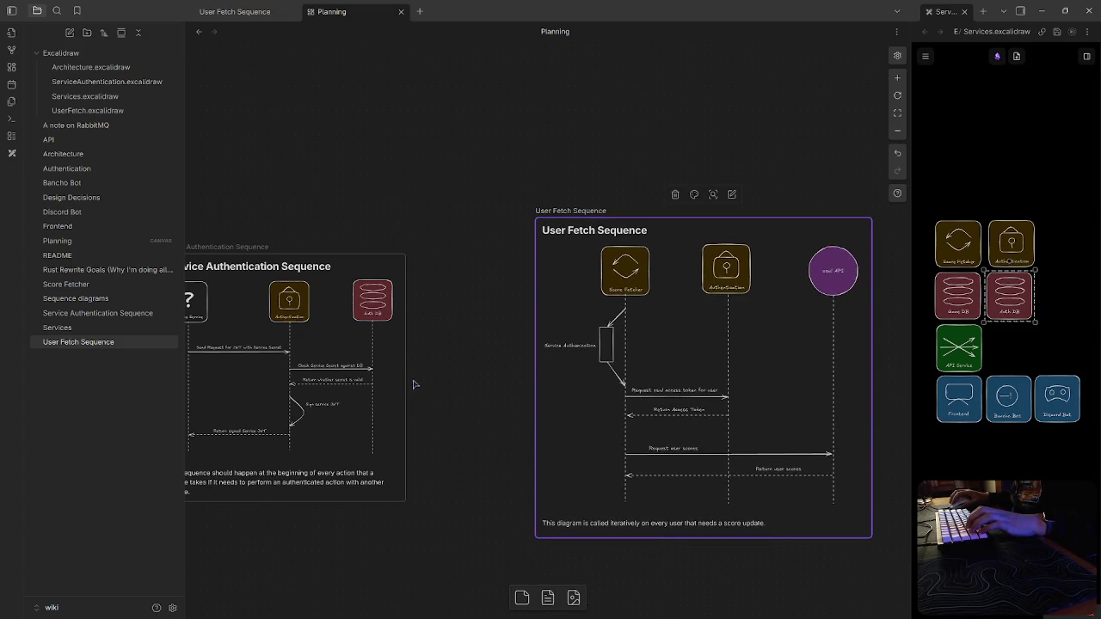
Connect Service Authentication Sequence to User Fetch Sequence with an arrow and reposition the card
drag(406, 380, 537, 371)
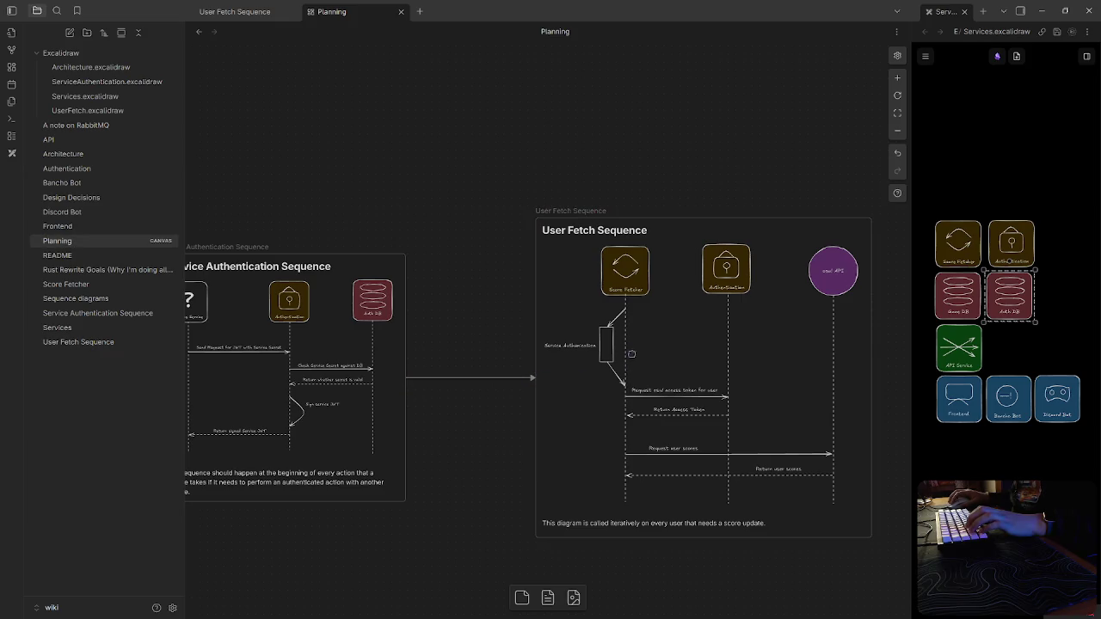
drag(630, 370, 582, 263)
drag(325, 406, 497, 433)
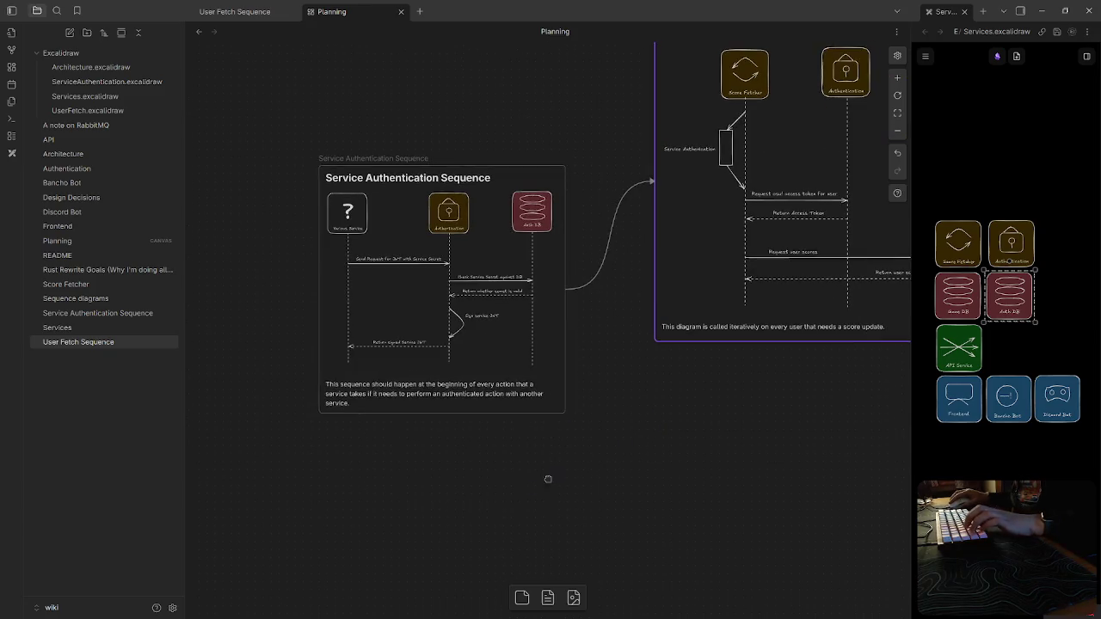
scroll(555, 472, right, 3)
drag(634, 368, 713, 589)
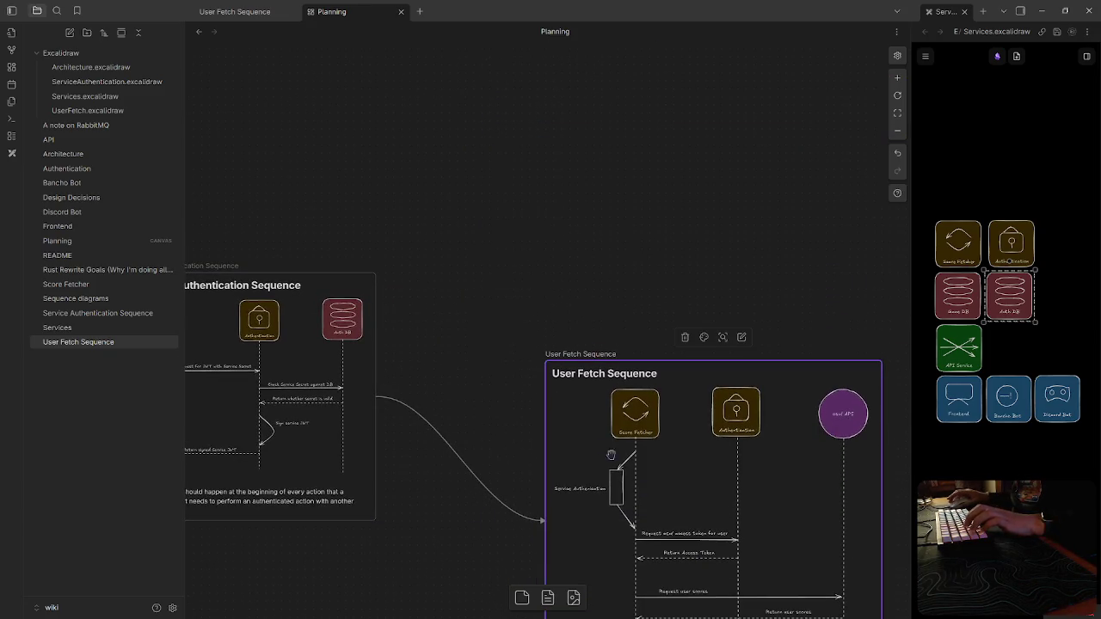
scroll(734, 527, down, 2)
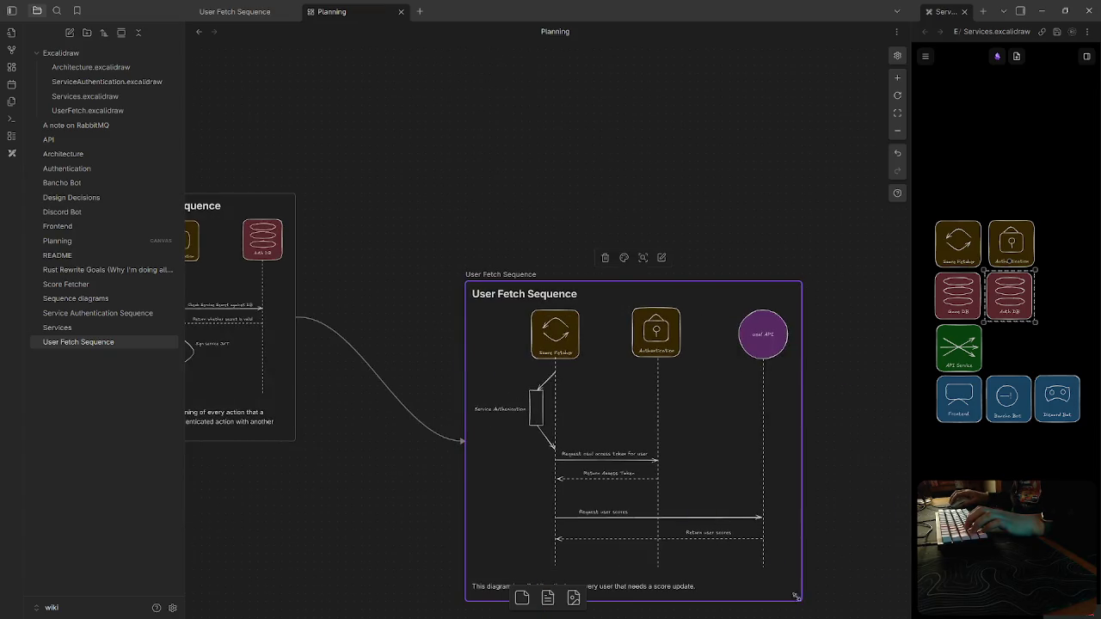
drag(798, 598, 746, 553)
click(633, 258)
scroll(595, 269, left, 4)
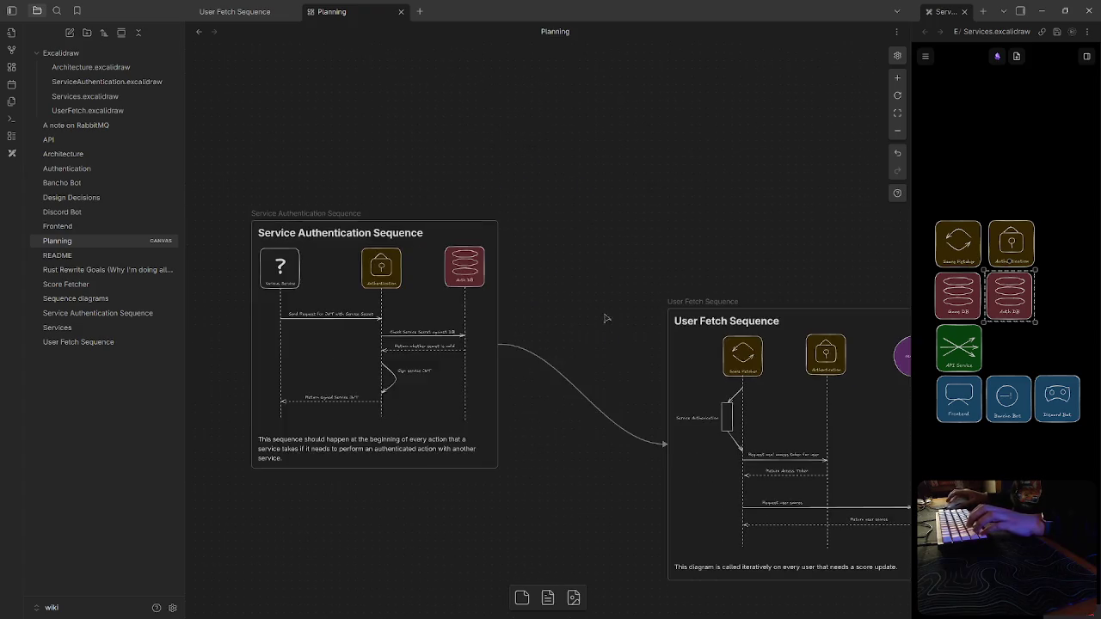
scroll(595, 269, down, 5)
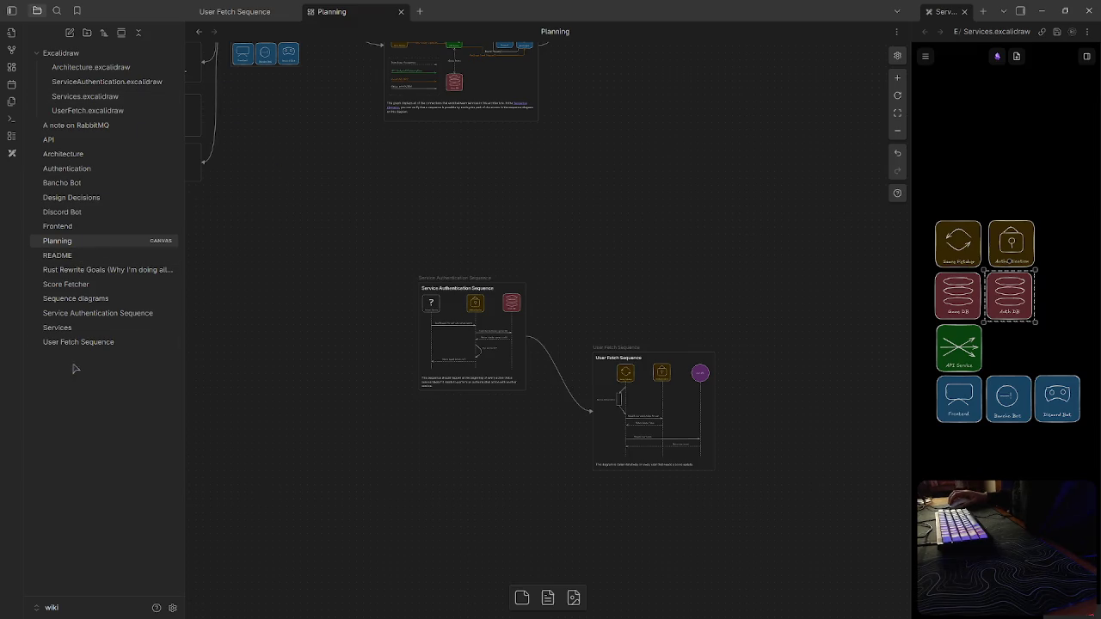
click(76, 305)
Add a [[Game Update Sequence]] bullet, open the new note and begin a link in it
click(594, 154)
key(Return)
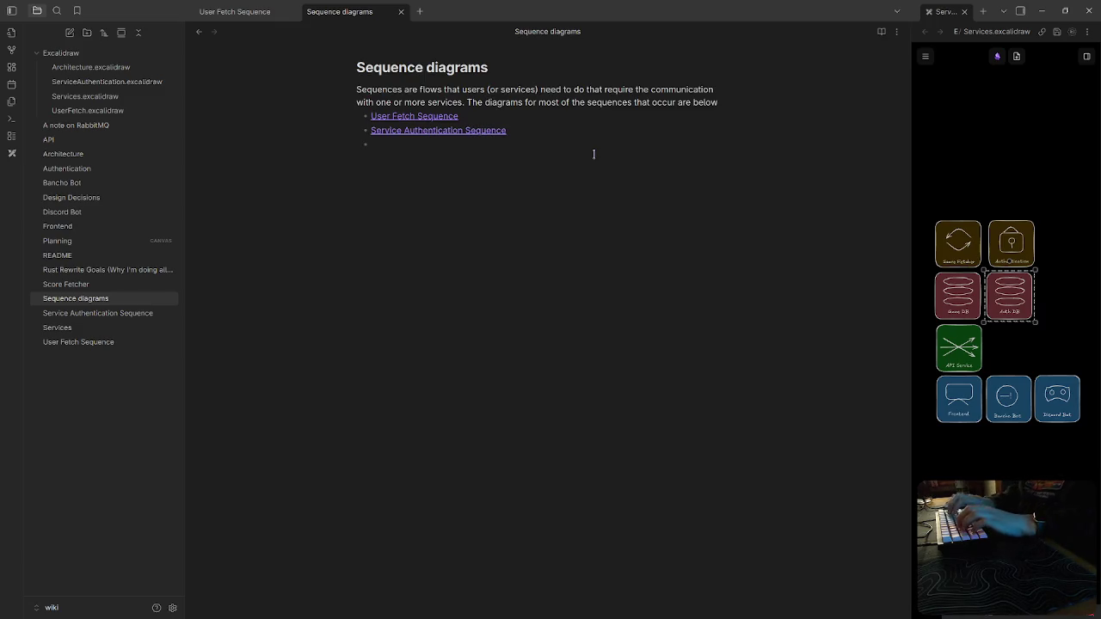
text([[Game Upda)
text(te)
key(Escape)
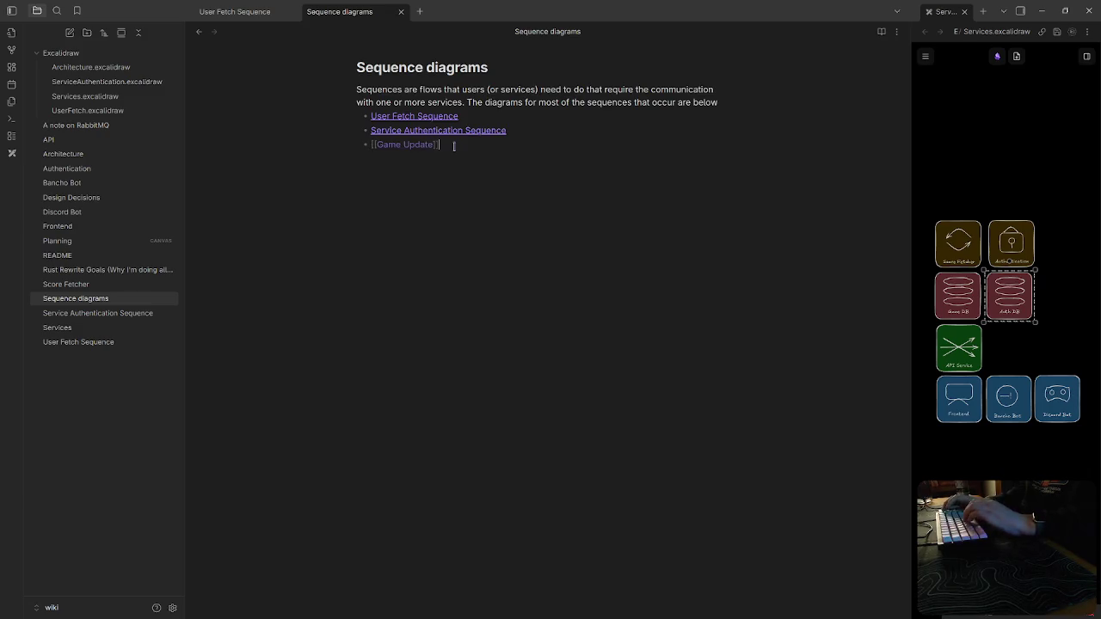
key(Left)
key(Left)
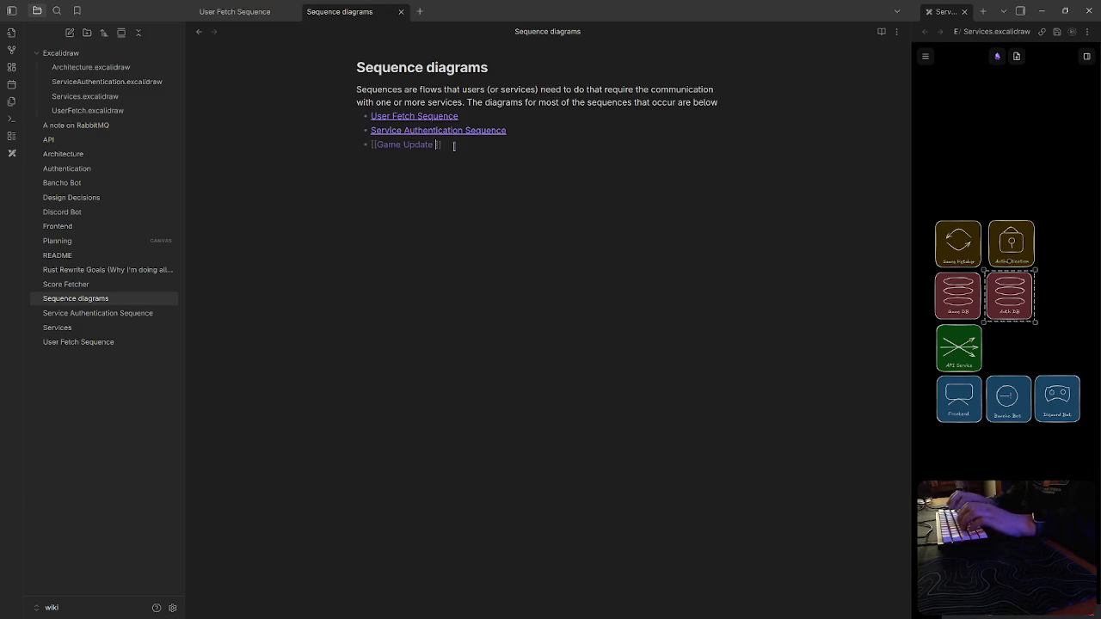
text(Sequence)
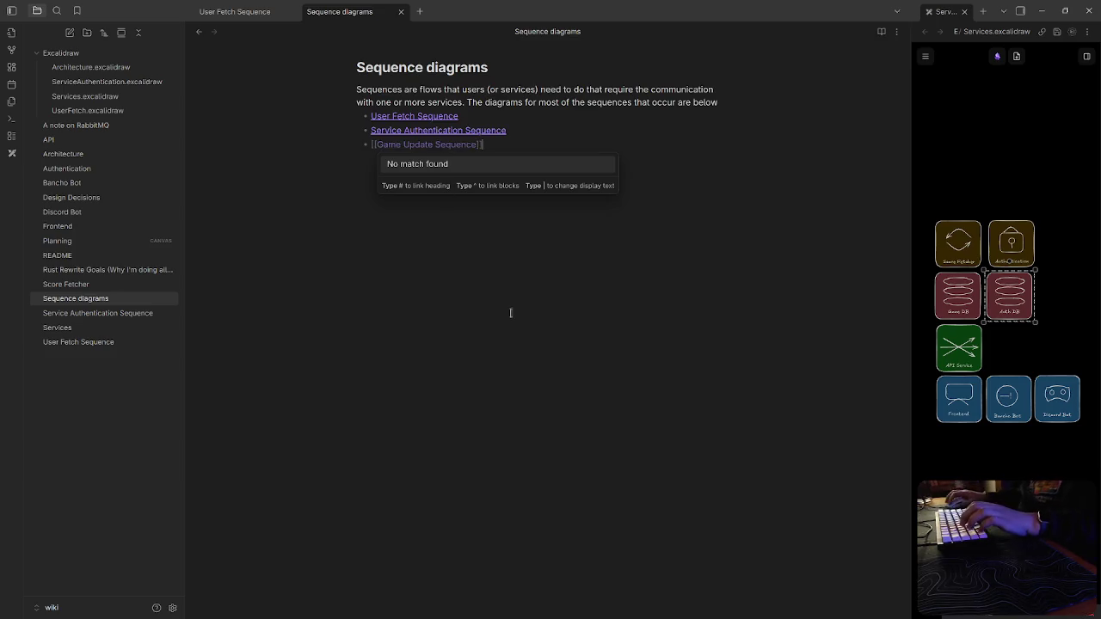
key(Escape)
ctrl+click(438, 145)
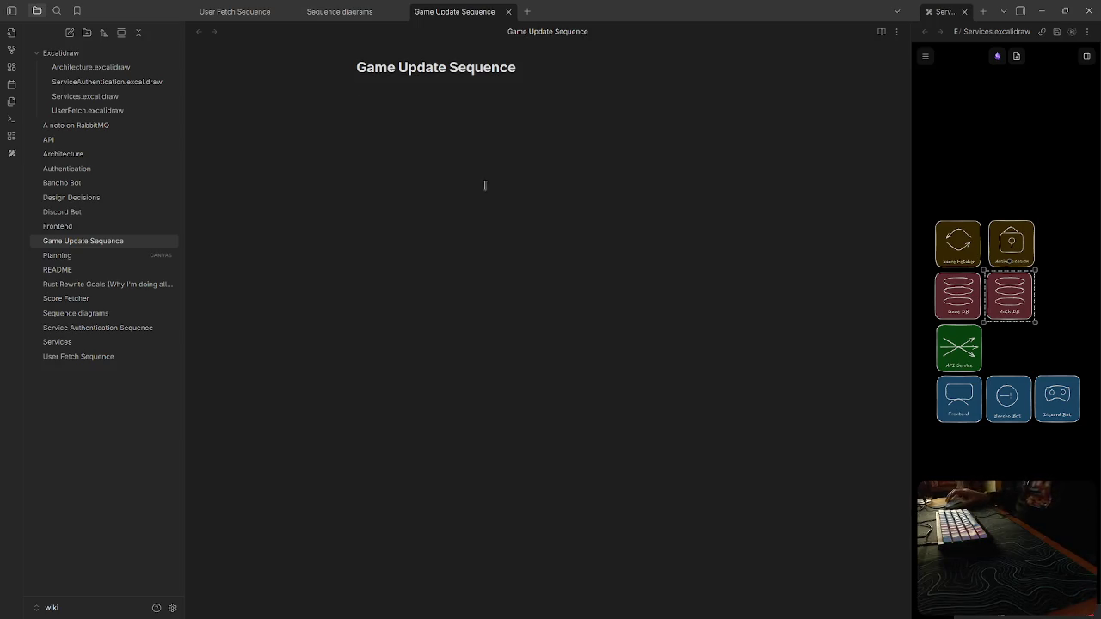
text([[)
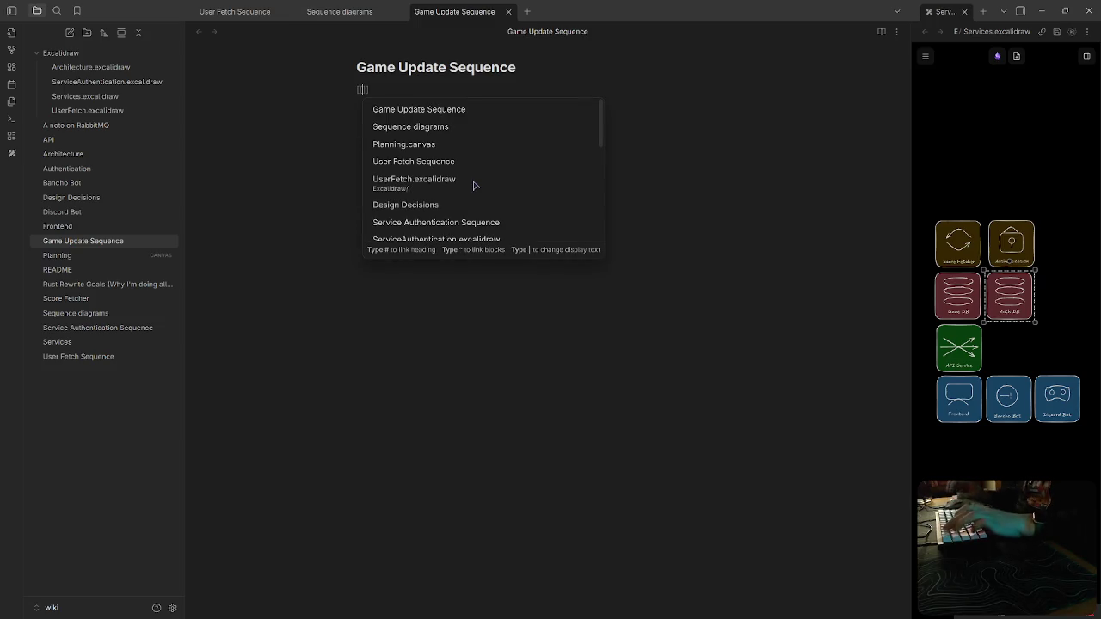
Create a new Excalidraw drawing in dark mode, keeping desktop and compact interface modes
click(11, 153)
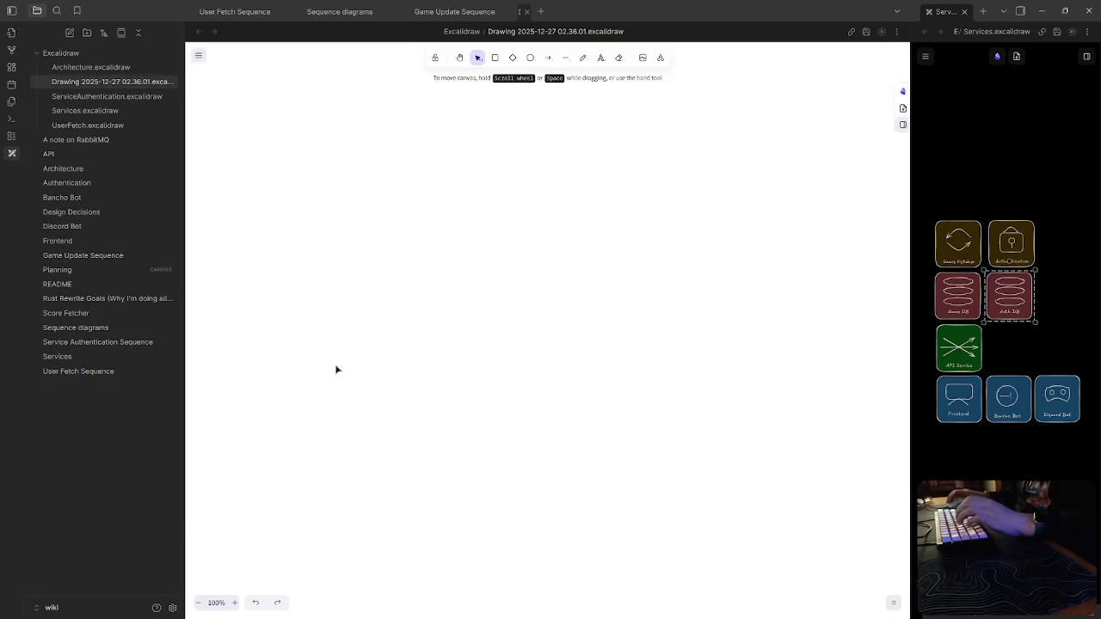
click(198, 55)
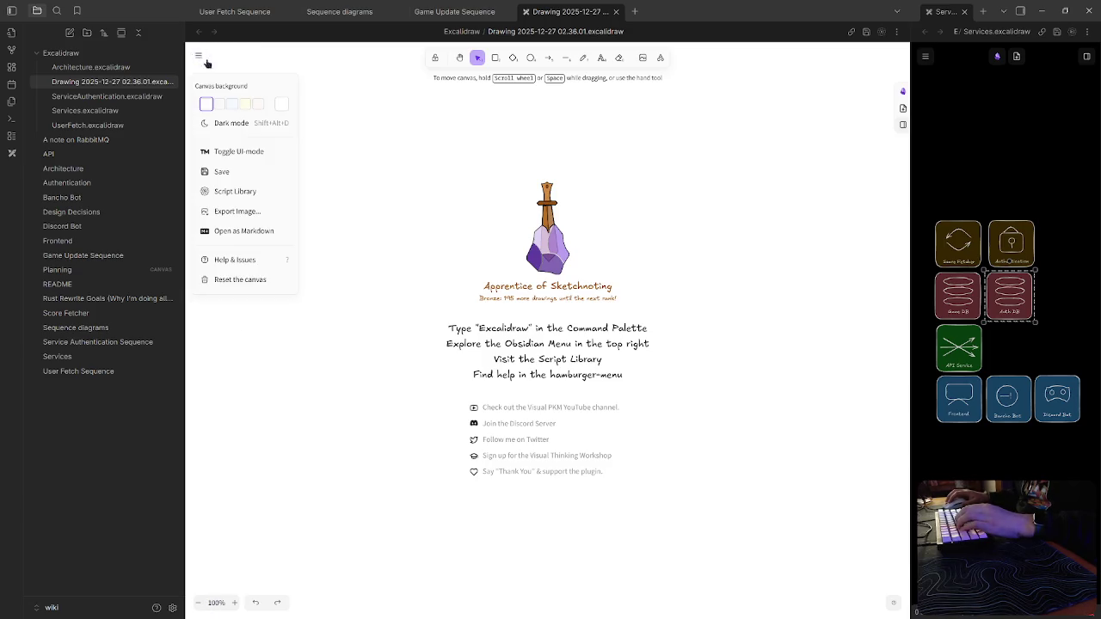
click(282, 122)
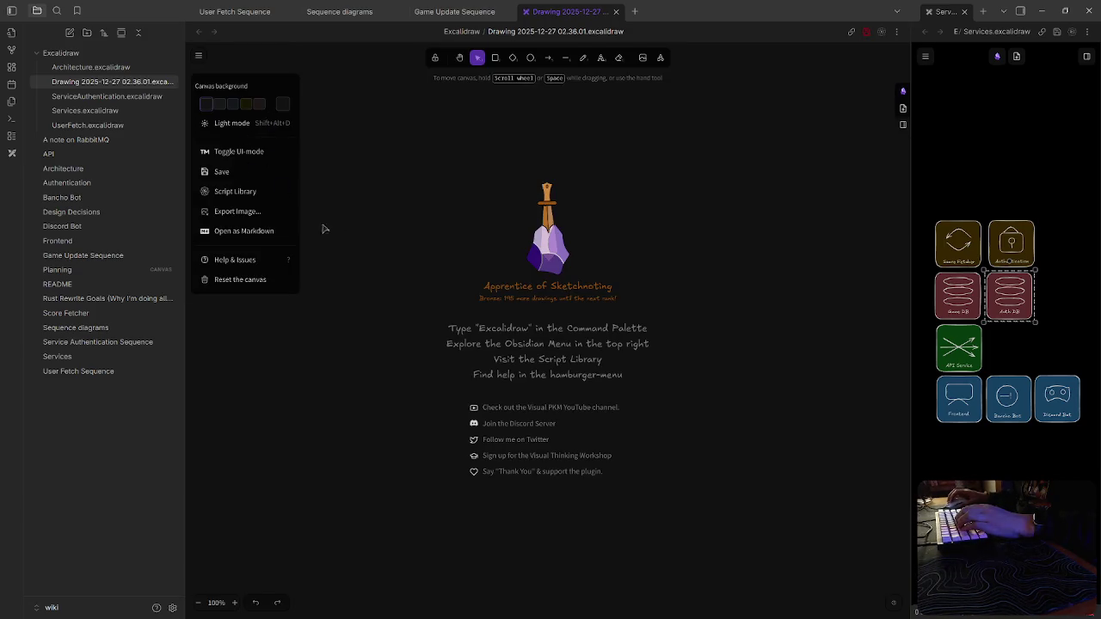
click(256, 153)
click(656, 283)
click(651, 318)
click(659, 334)
click(687, 229)
Set the new drawing's canvas background colour to black
click(199, 57)
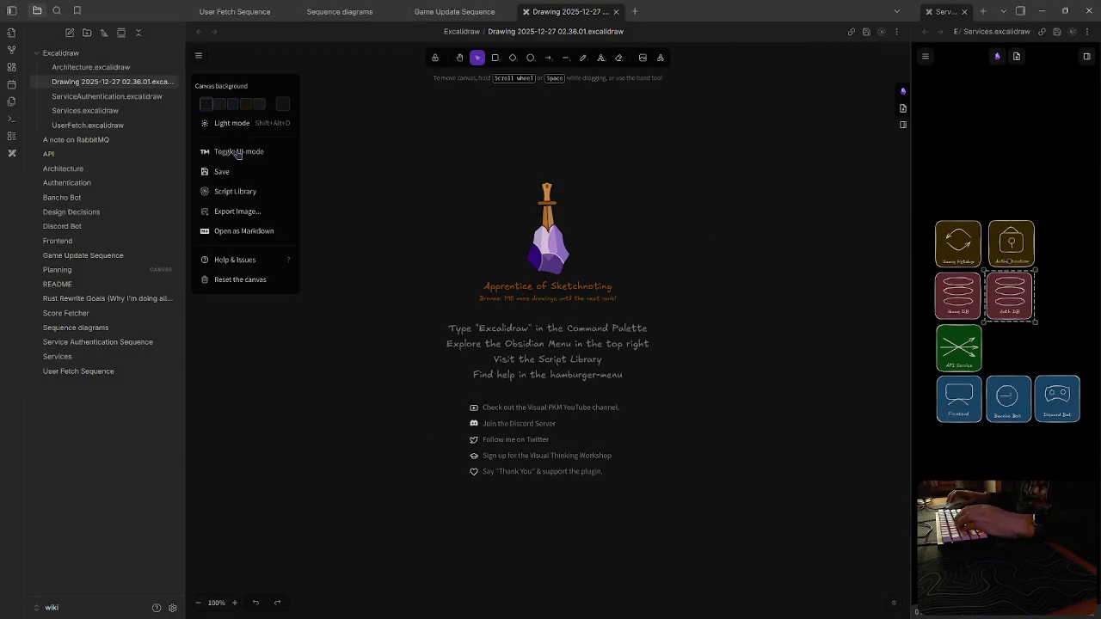
click(283, 103)
click(326, 116)
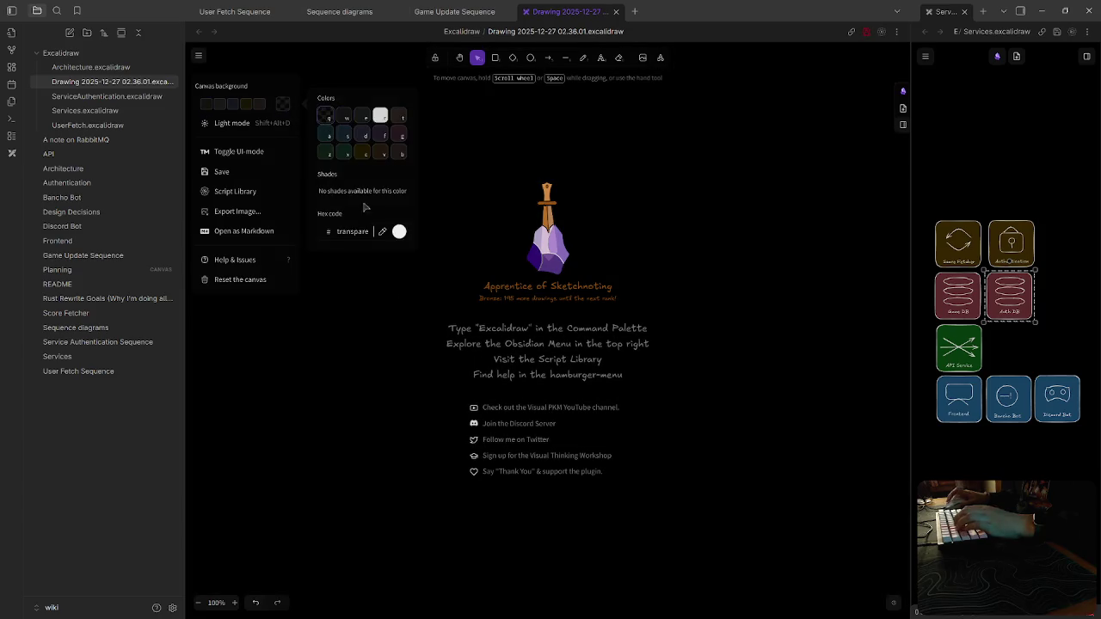
click(503, 160)
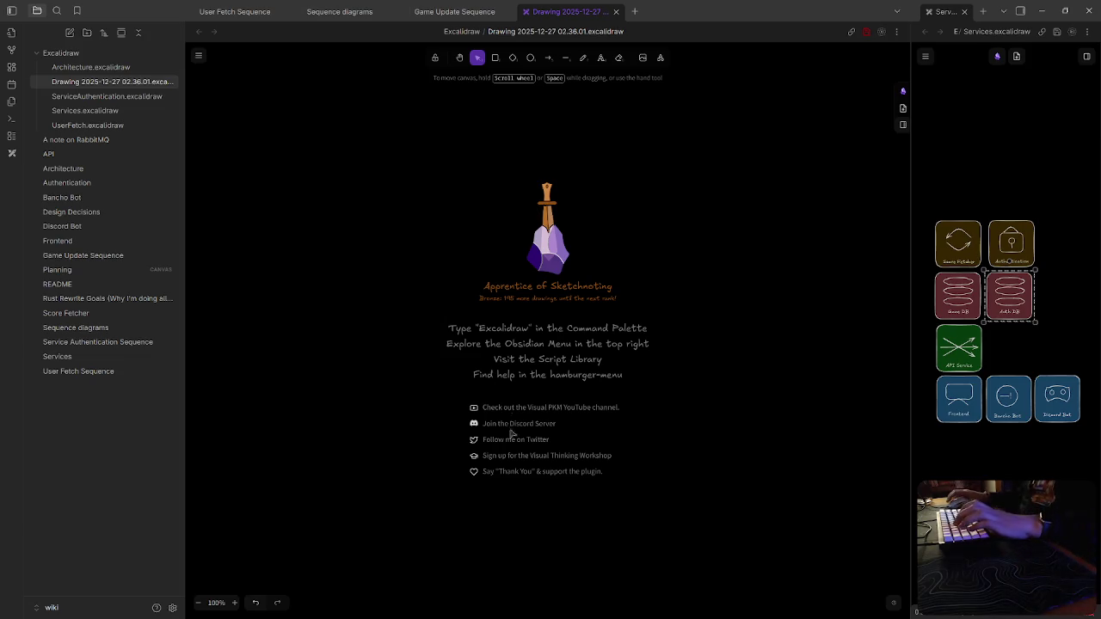
click(495, 57)
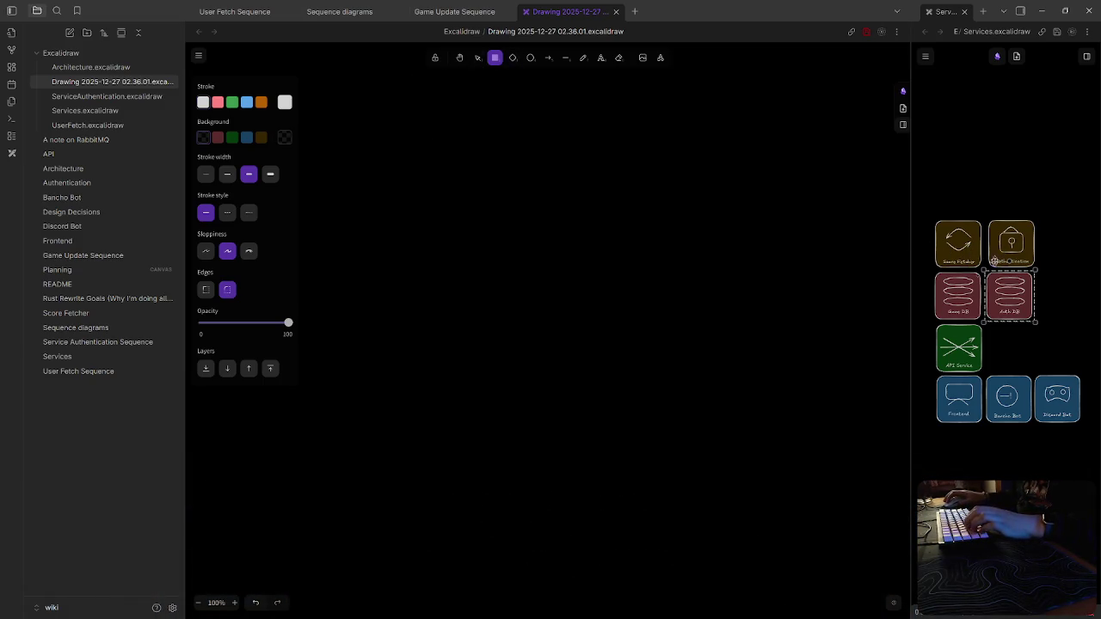
Paste the Score Fetcher box into the new drawing and draw a dashed lifeline below it
click(957, 250)
click(517, 176)
key(ctrl+v)
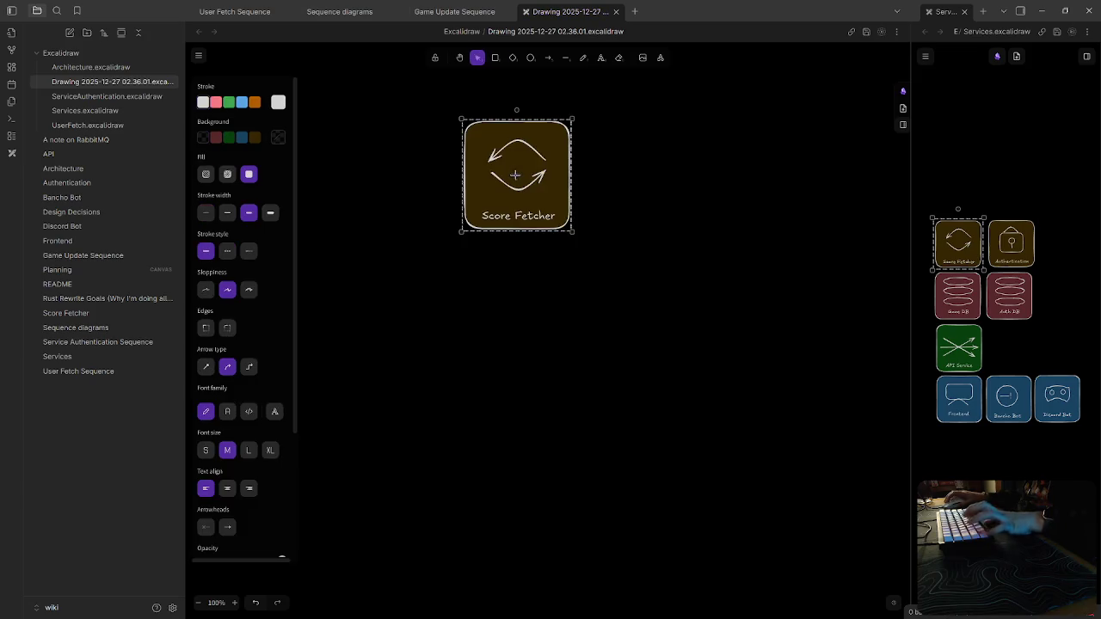
click(565, 57)
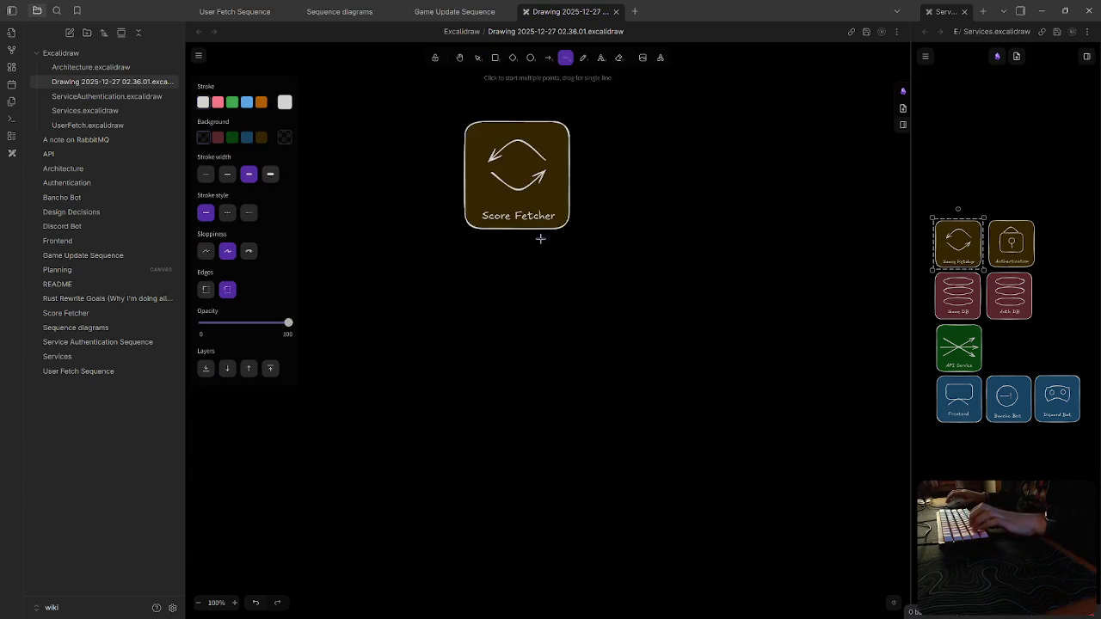
scroll(511, 124, down, 3)
drag(517, 99, 517, 615)
click(232, 212)
scroll(538, 292, up, 1)
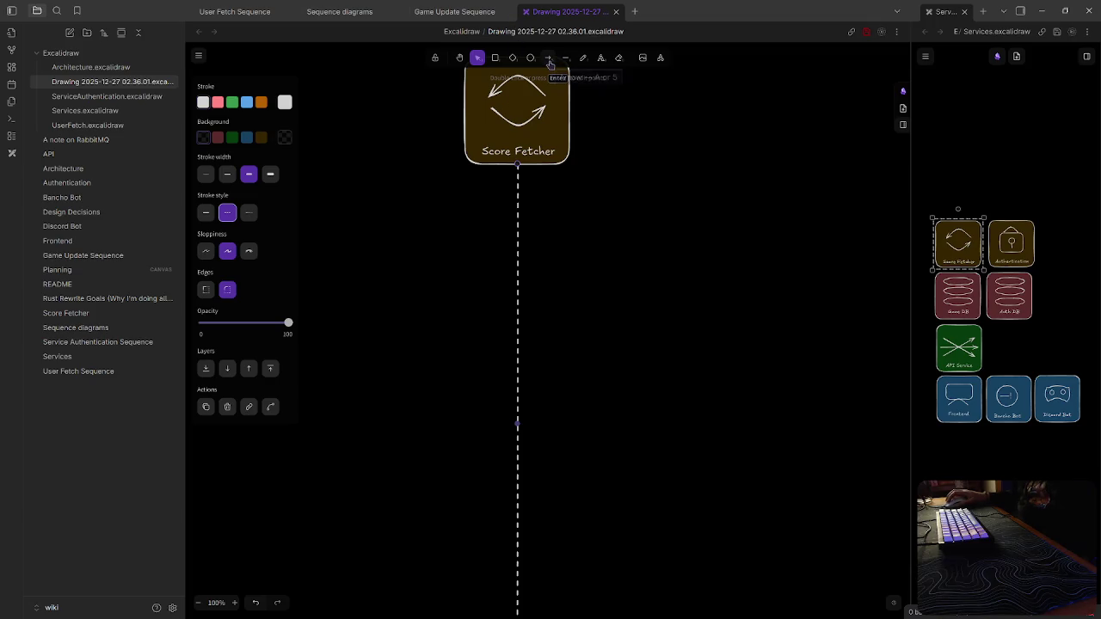
drag(619, 204, 511, 290)
Paste the API Service box from the Services drawing and place it right of Score Fetcher
click(559, 302)
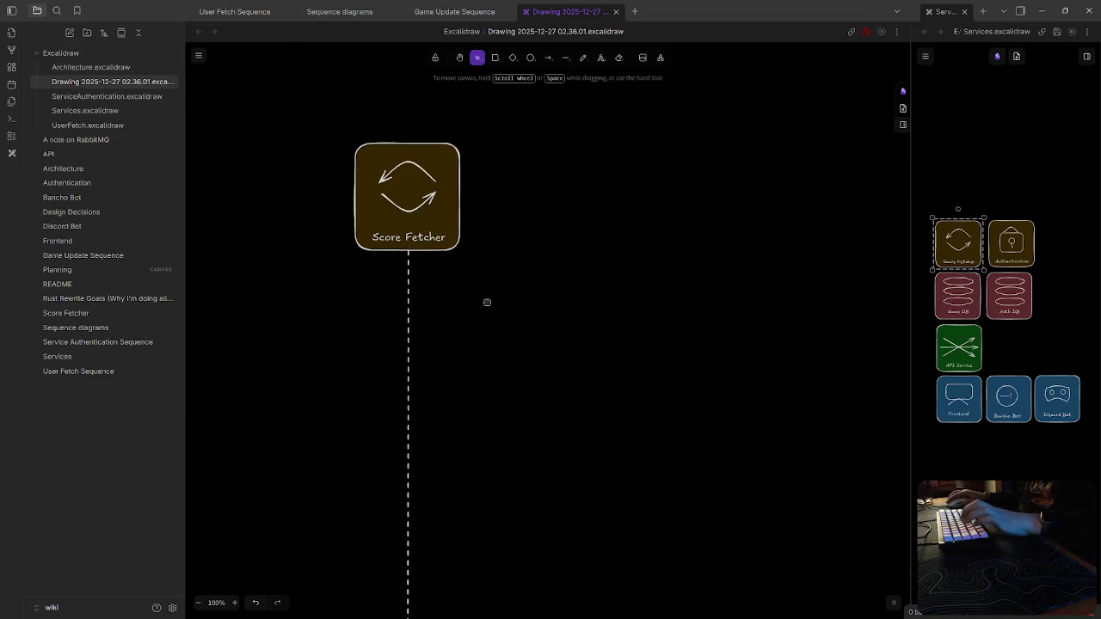
scroll(491, 293, right, 3)
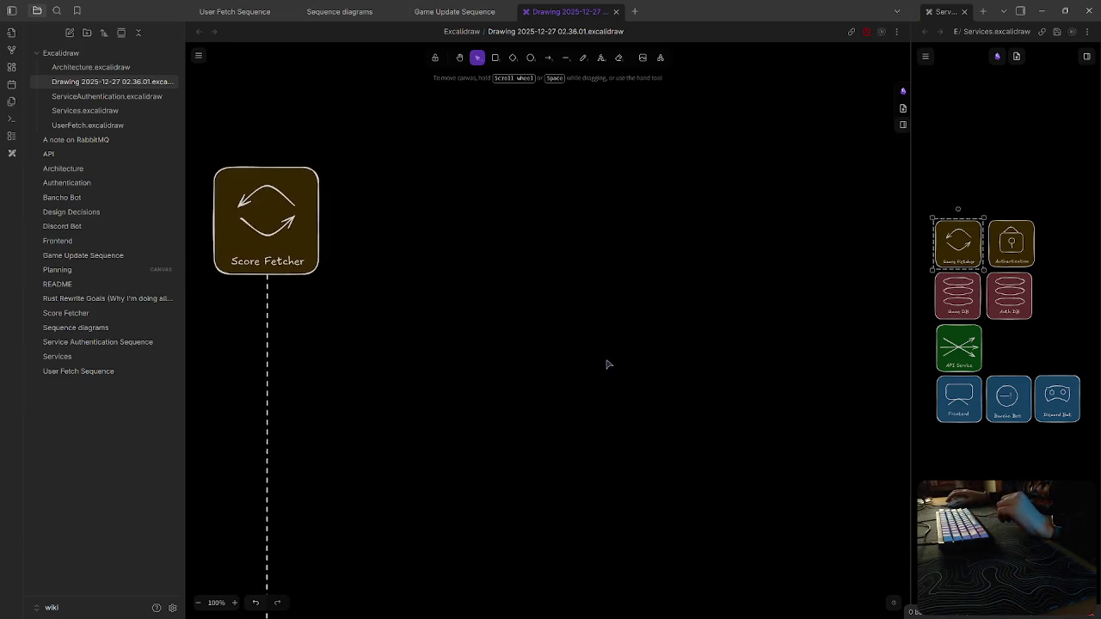
click(959, 348)
click(558, 287)
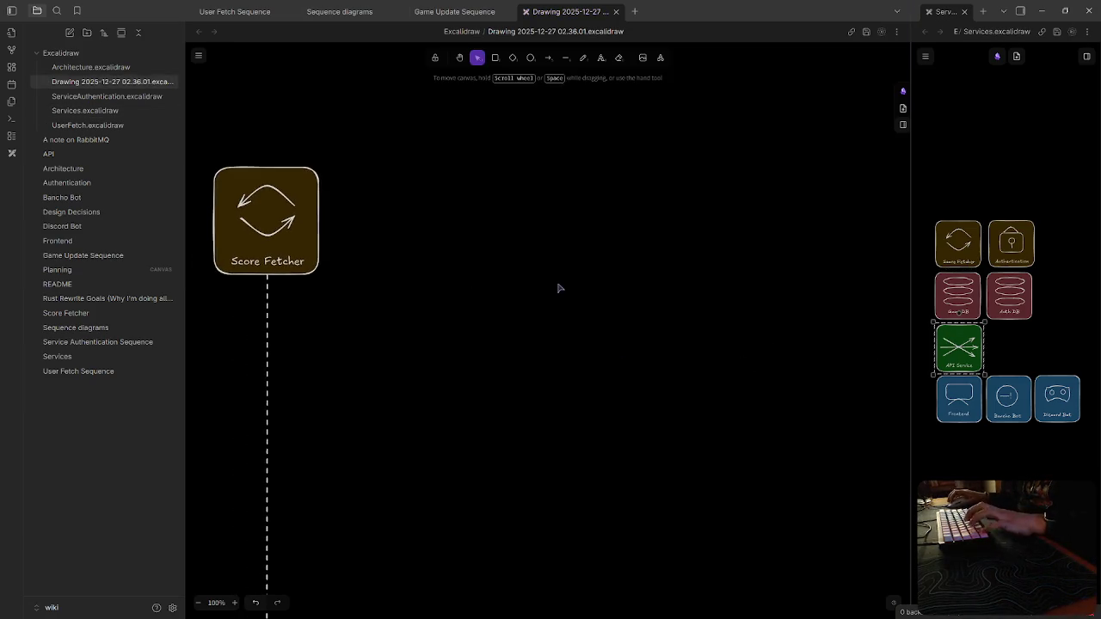
key(ctrl+v)
drag(539, 315, 764, 247)
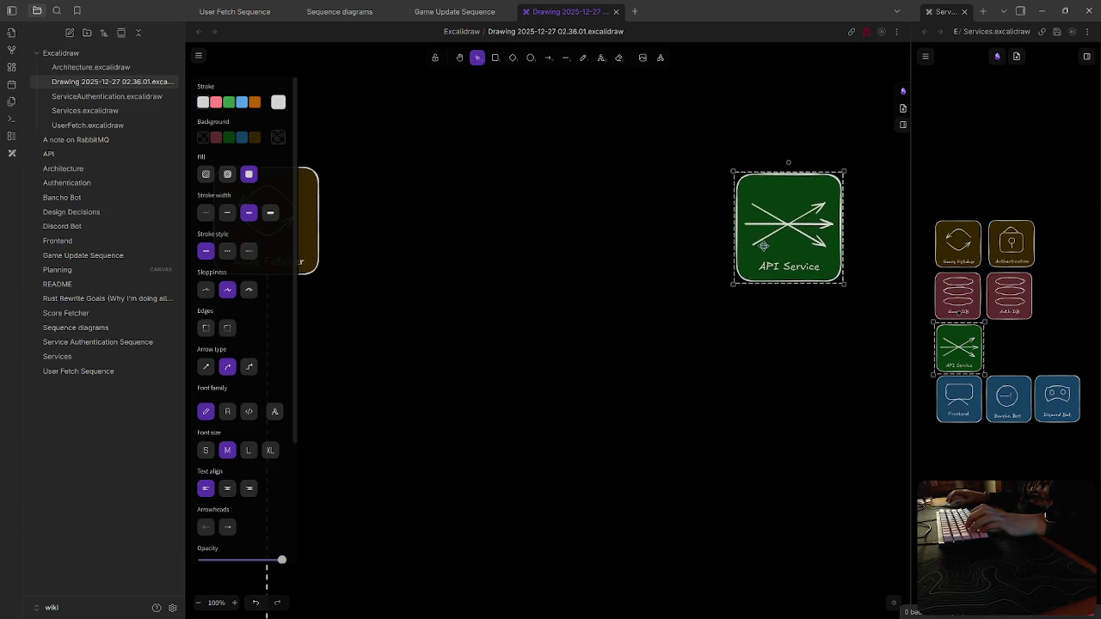
scroll(764, 247, left, 3)
scroll(758, 278, right, 3)
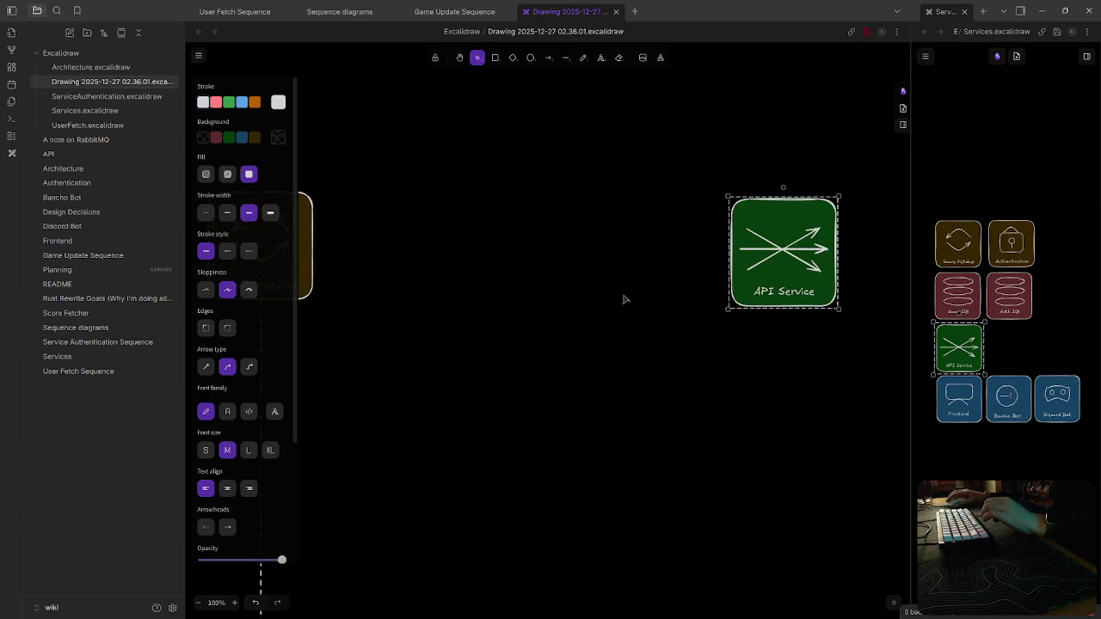
drag(803, 274, 783, 274)
click(632, 372)
scroll(644, 329, left, 3)
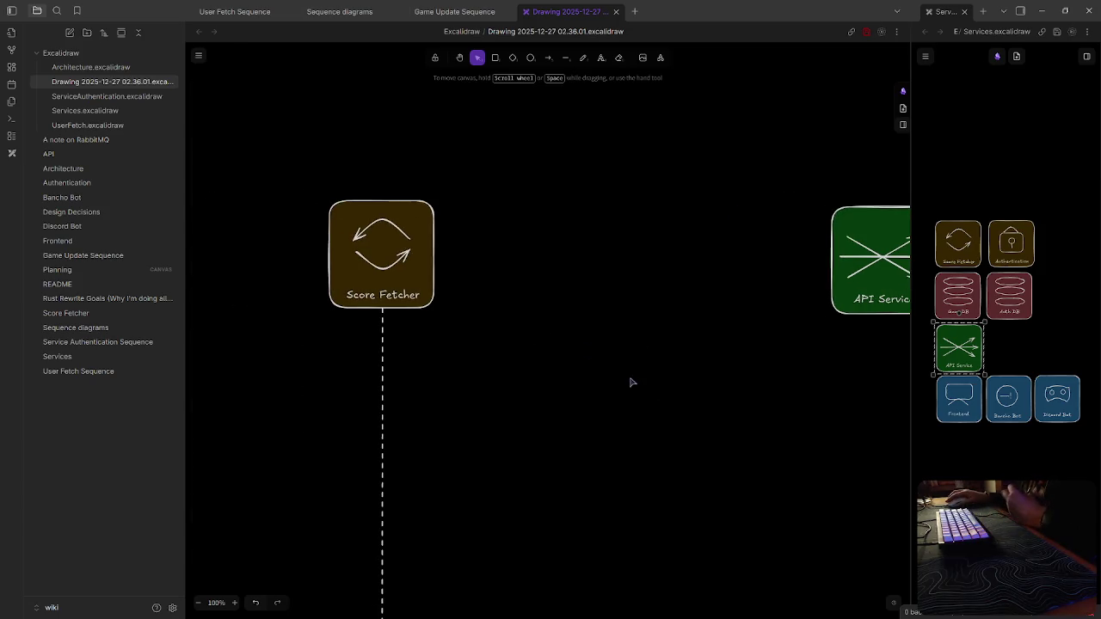
scroll(560, 373, right, 3)
mouse_move(785, 274)
mouse_down()
mouse_move(752, 262)
mouse_move(696, 274)
mouse_up()
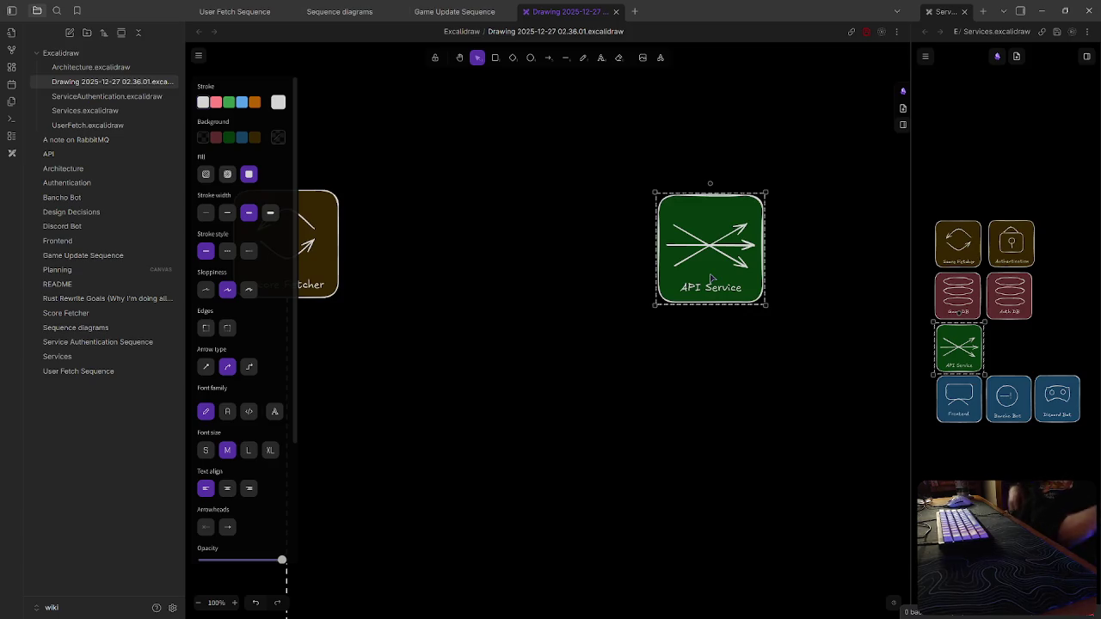
click(340, 12)
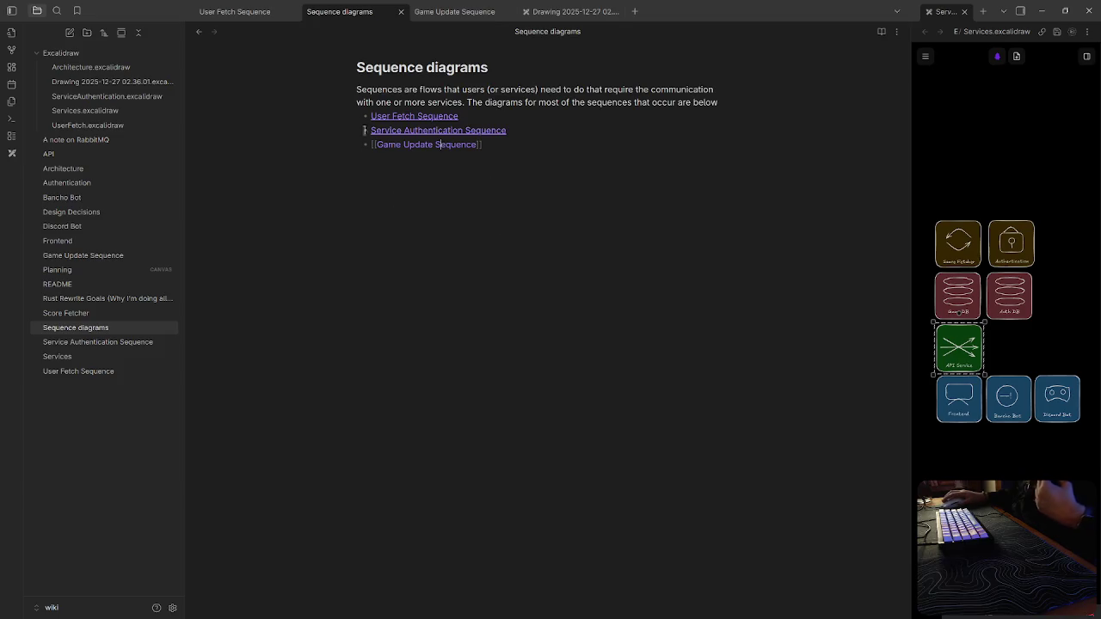
Open the embedded UserFetch drawing from the User Fetch Sequence note for editing
click(422, 145)
click(234, 11)
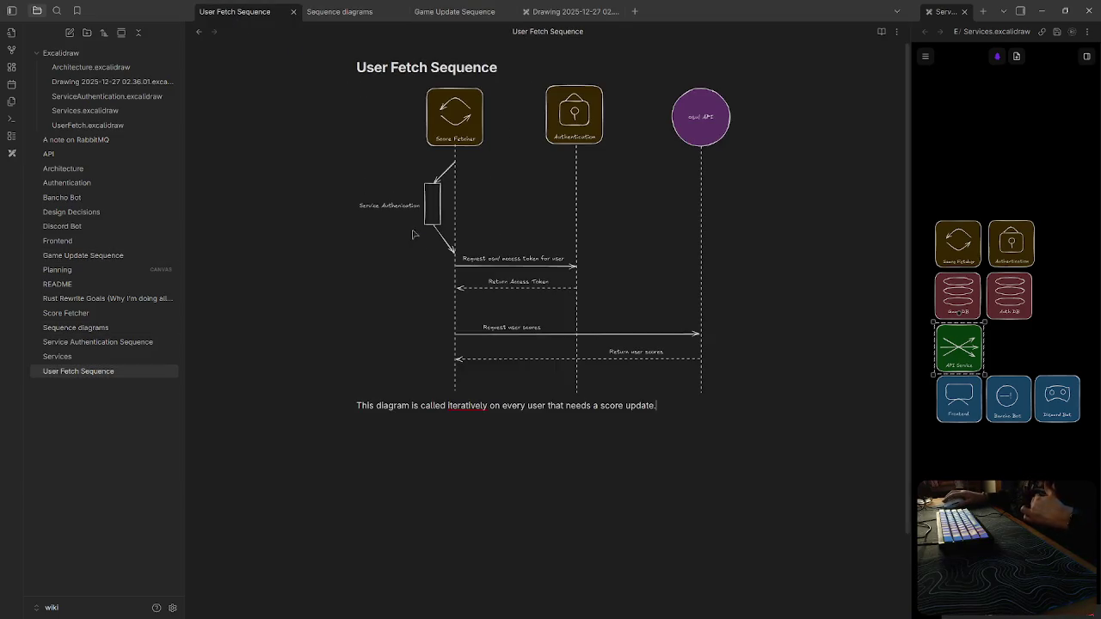
click(420, 219)
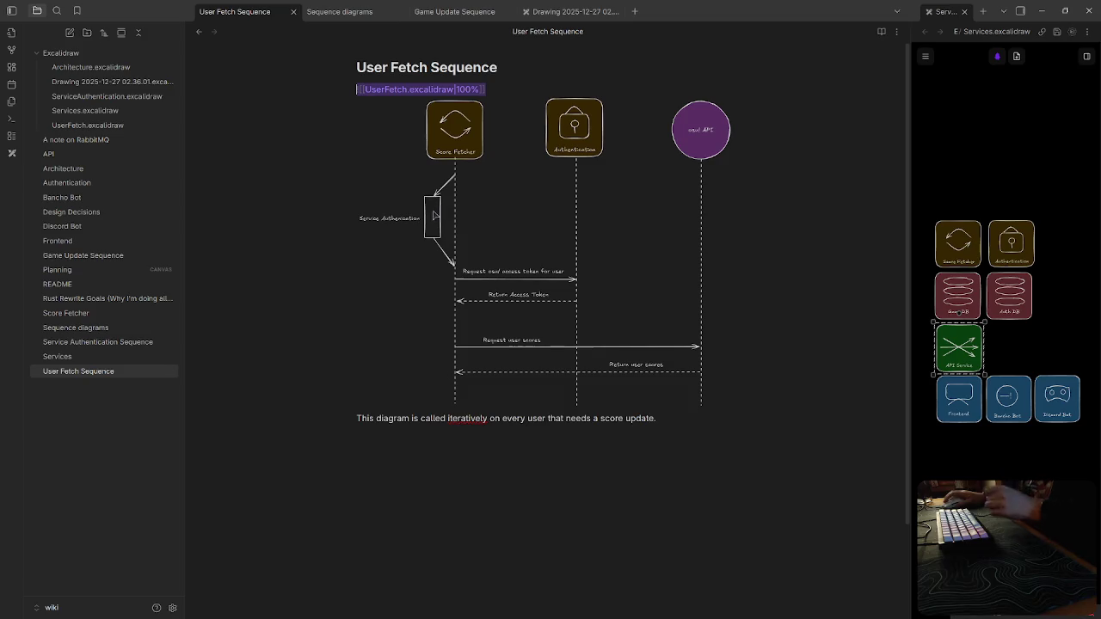
ctrl+click(412, 90)
Delete the Service Authentication self-call box, its two arrows and its label
click(359, 296)
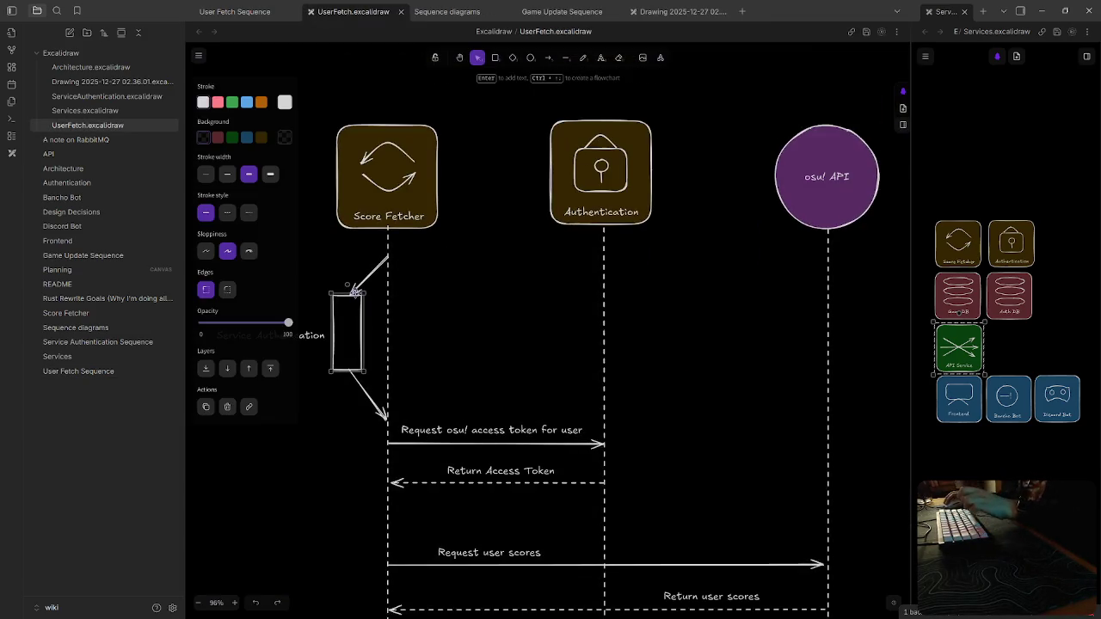
key(Delete)
click(371, 274)
key(Delete)
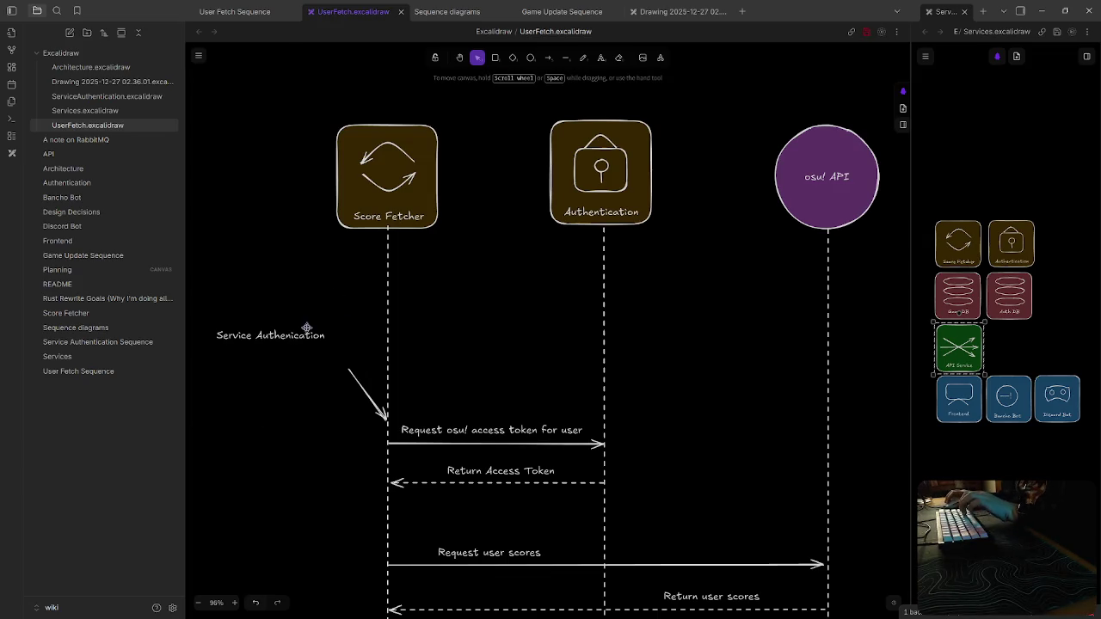
click(311, 337)
key(Delete)
click(350, 372)
key(Delete)
Shorten the Authentication and osu! API lifelines from the top
click(388, 273)
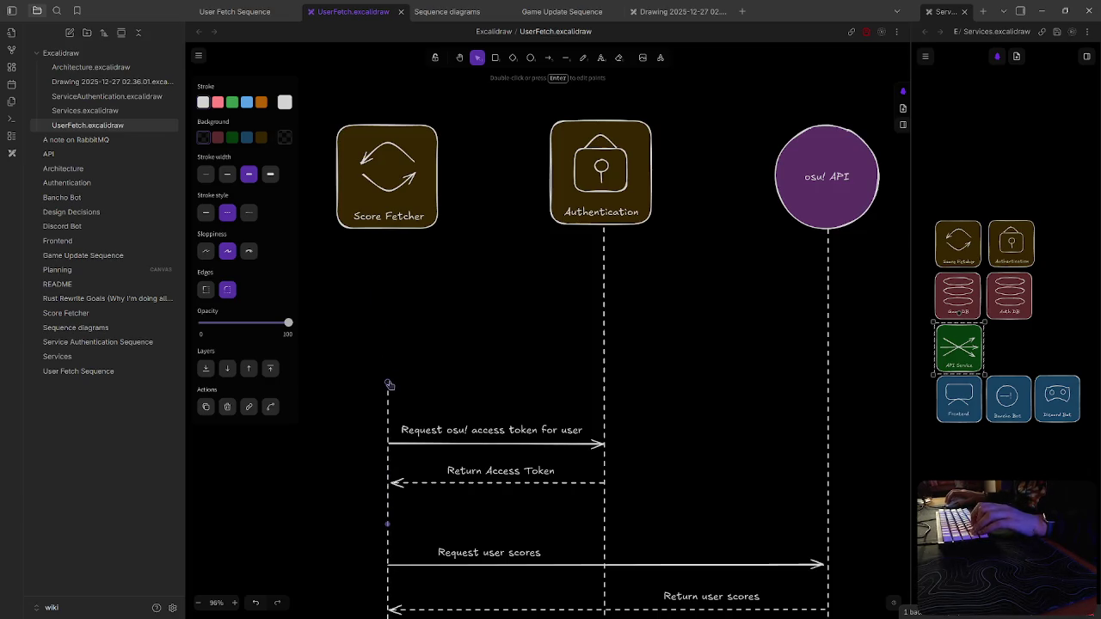
drag(607, 238, 603, 387)
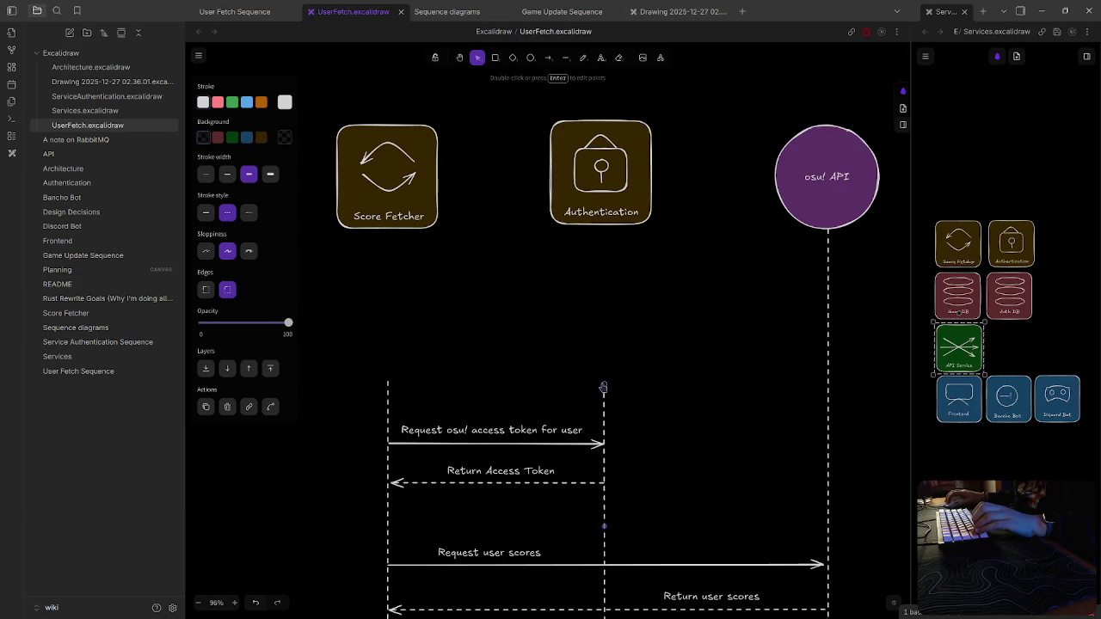
click(756, 405)
click(829, 344)
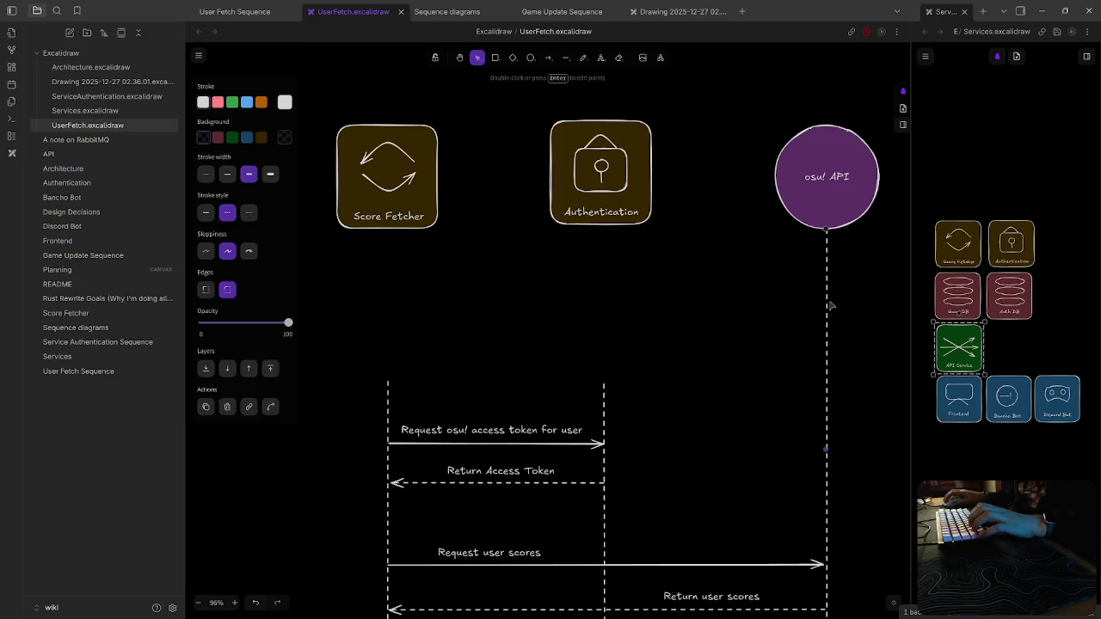
drag(824, 231, 827, 384)
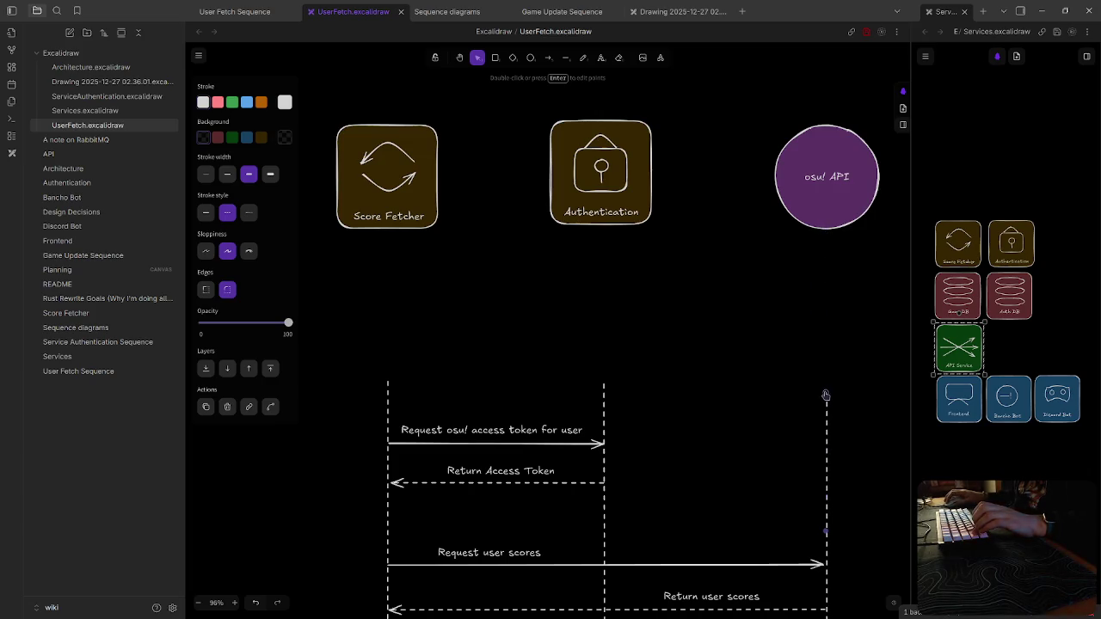
click(442, 204)
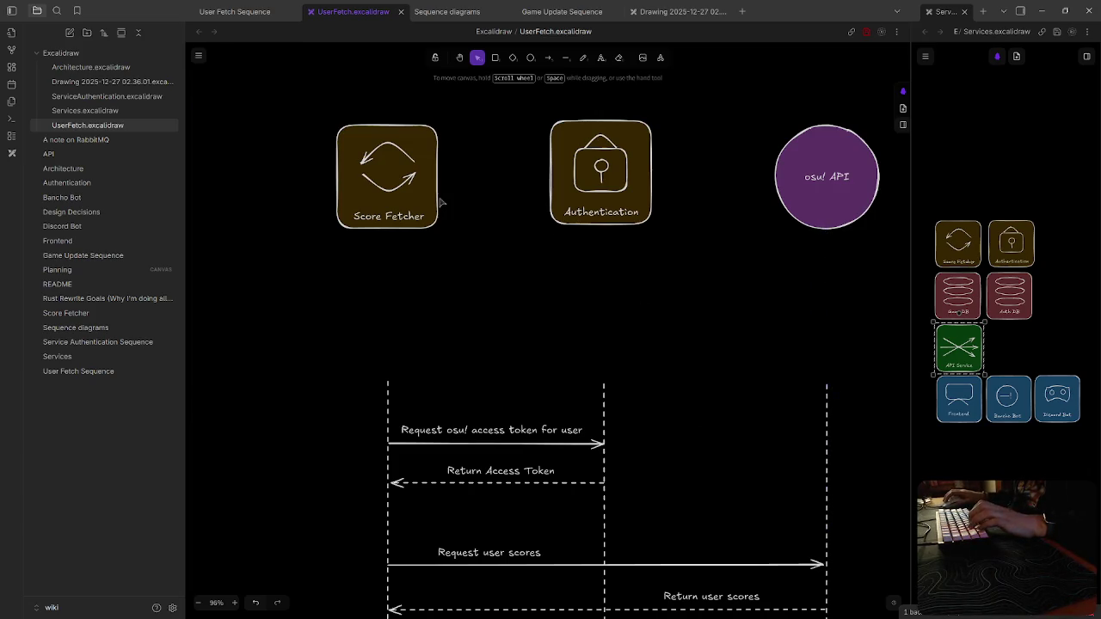
Move Score Fetcher, Authentication and the osu! API circle down onto their lifelines, then close the drawing
click(425, 226)
drag(421, 241, 417, 341)
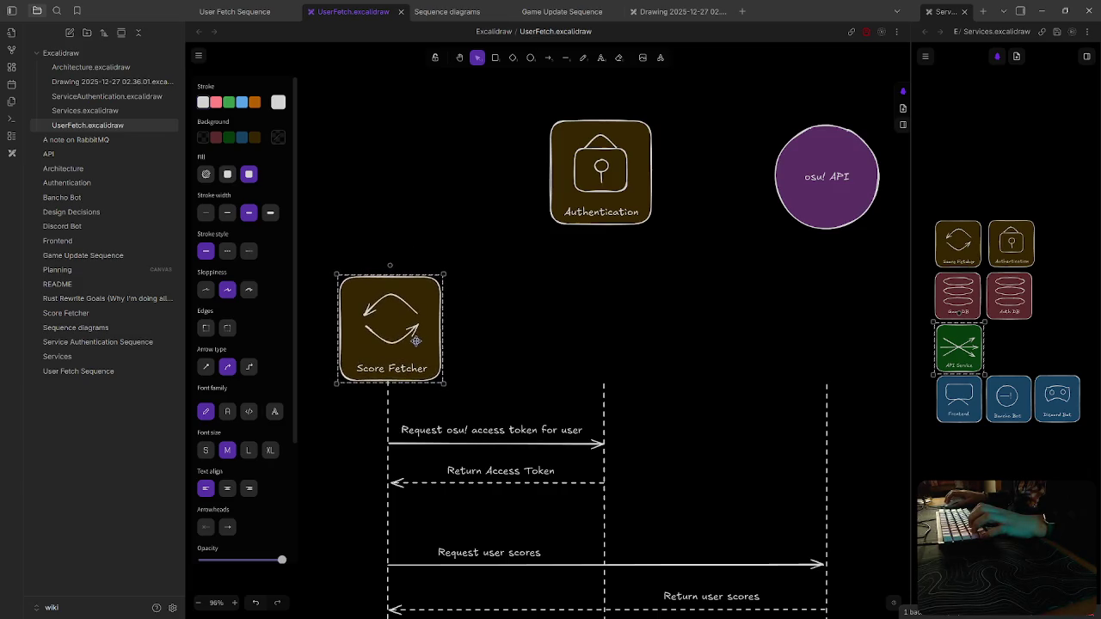
drag(606, 197, 609, 354)
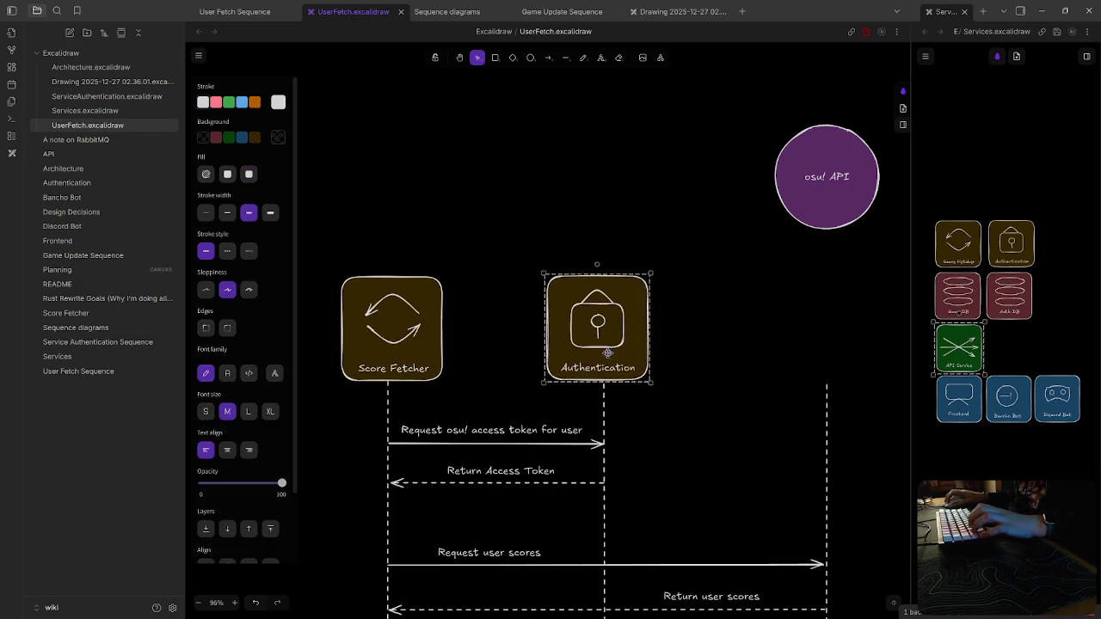
drag(807, 196, 811, 355)
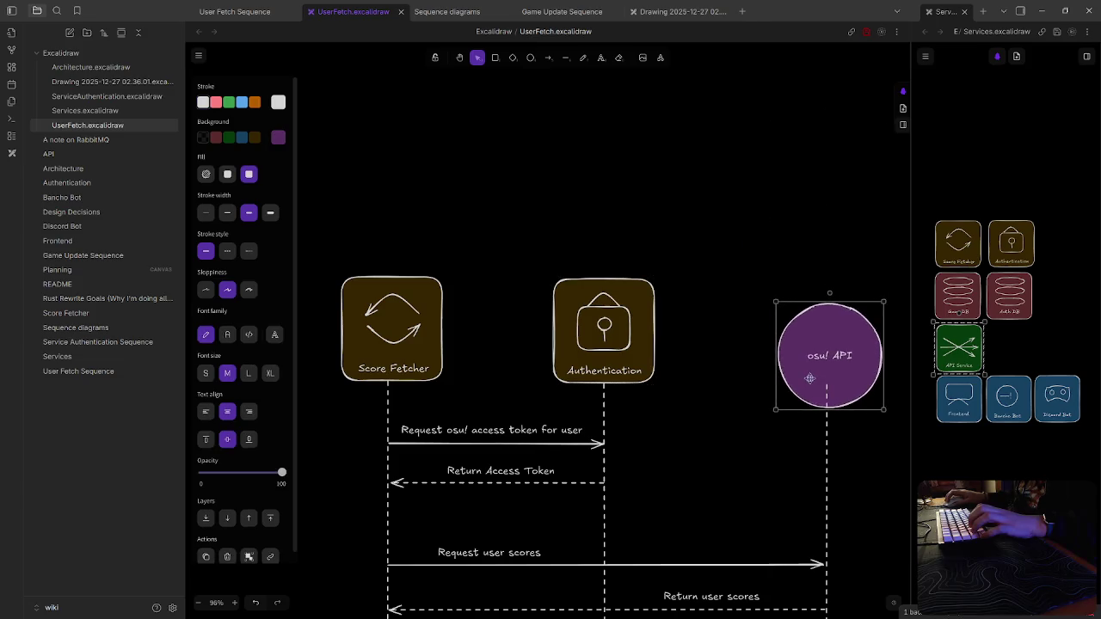
click(696, 479)
scroll(713, 471, down, 3)
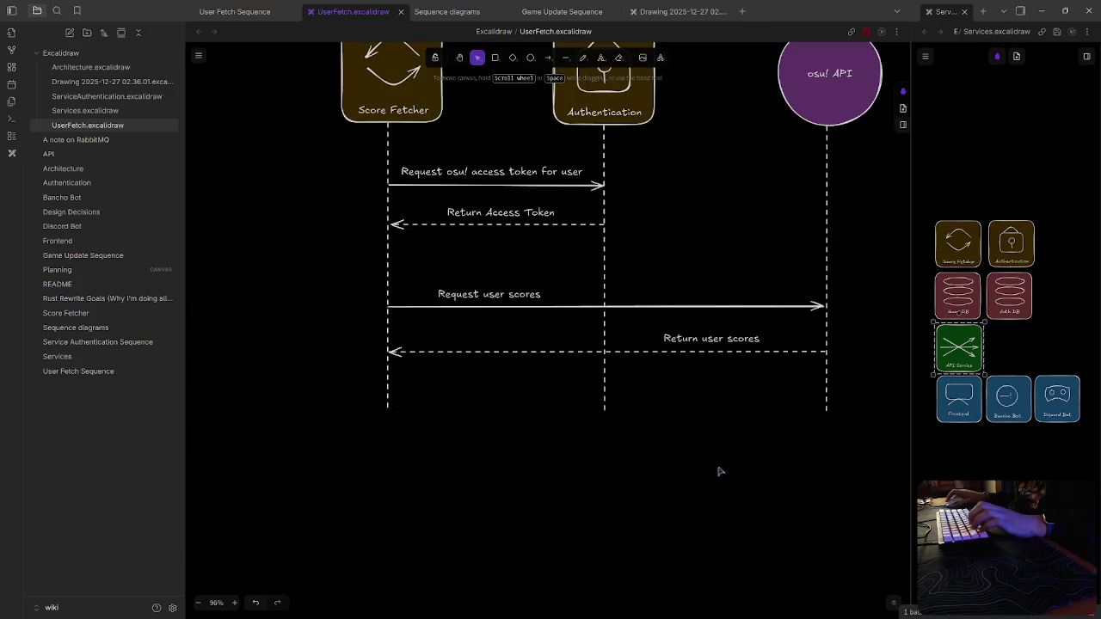
scroll(732, 473, up, 1)
click(400, 11)
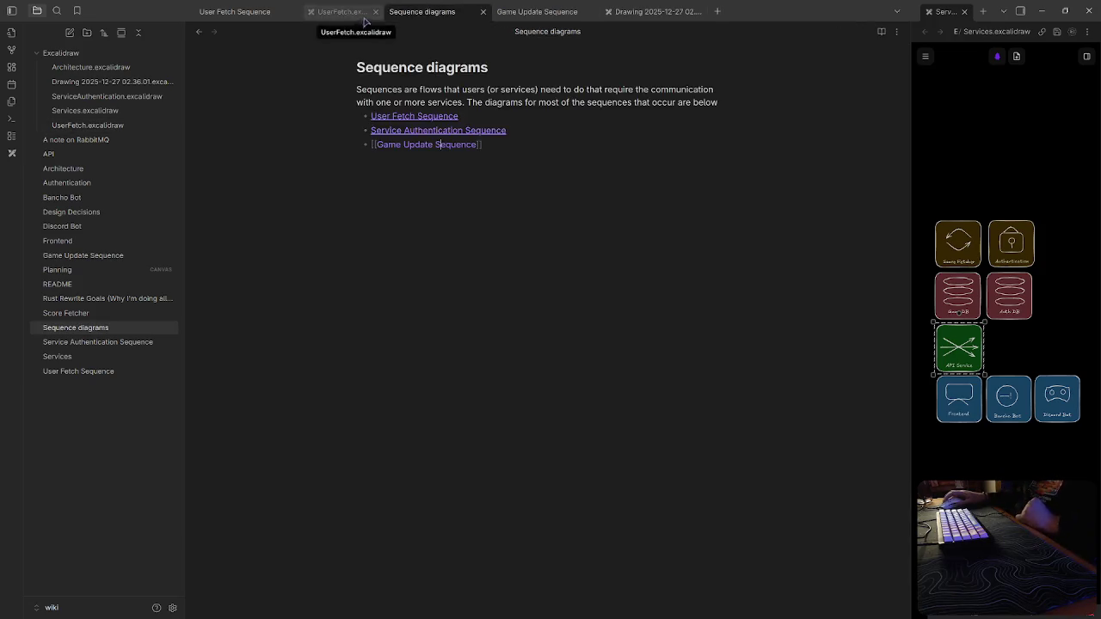
Look over the new Game Update sequence drawing and recentre its view
click(454, 11)
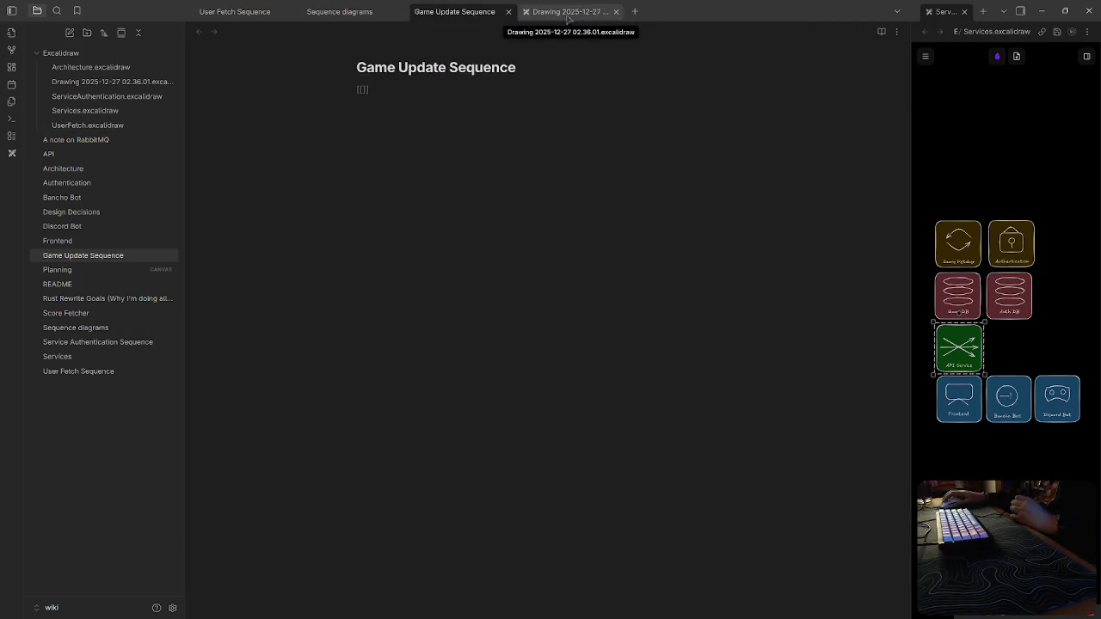
click(568, 14)
drag(486, 197, 560, 253)
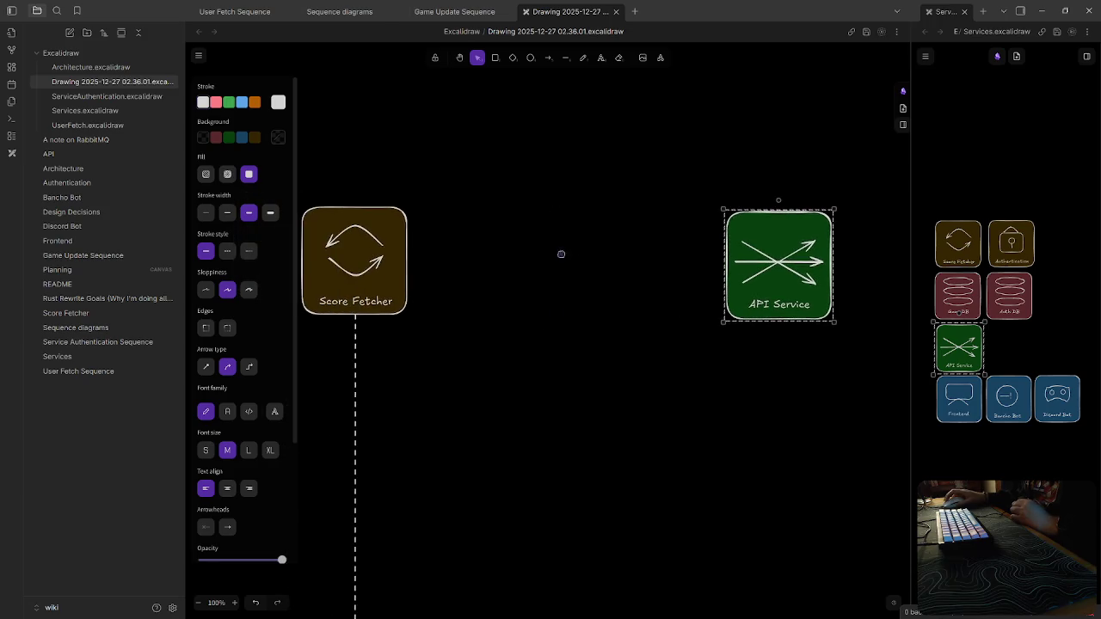
click(454, 11)
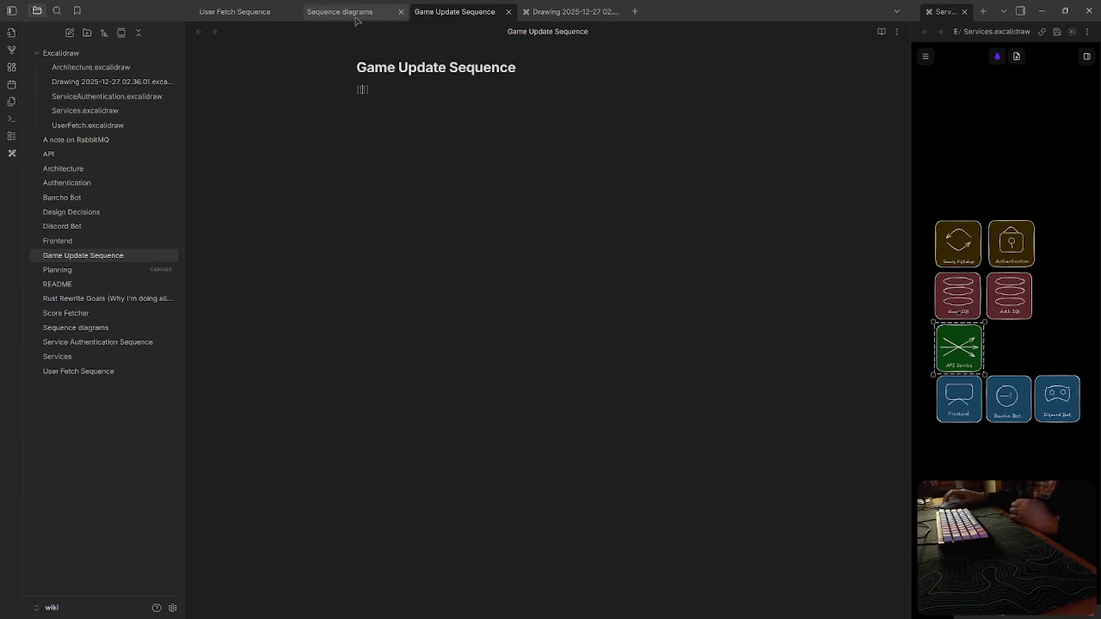
Check the User Fetch Sequence note's embedded diagram and close the separate UserFetch drawing tab
click(235, 11)
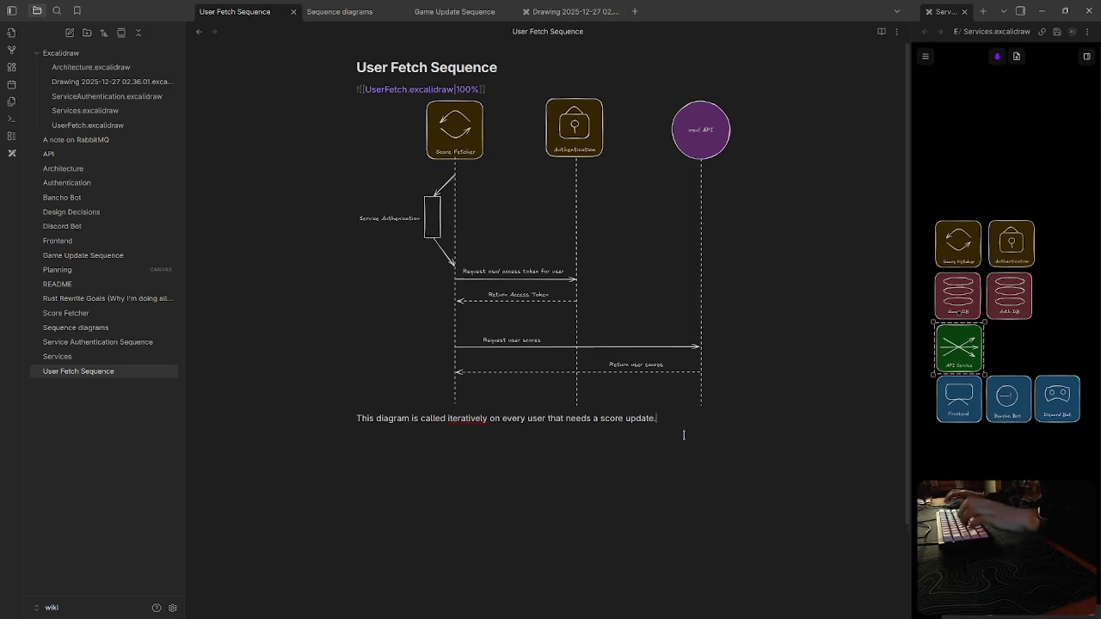
click(520, 295)
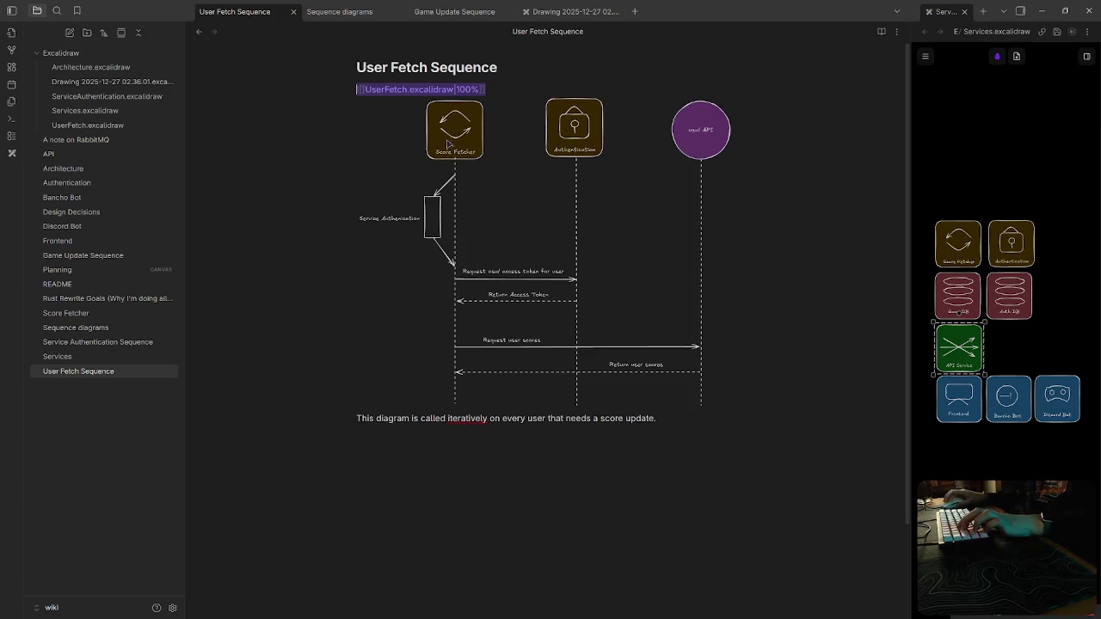
ctrl+click(426, 89)
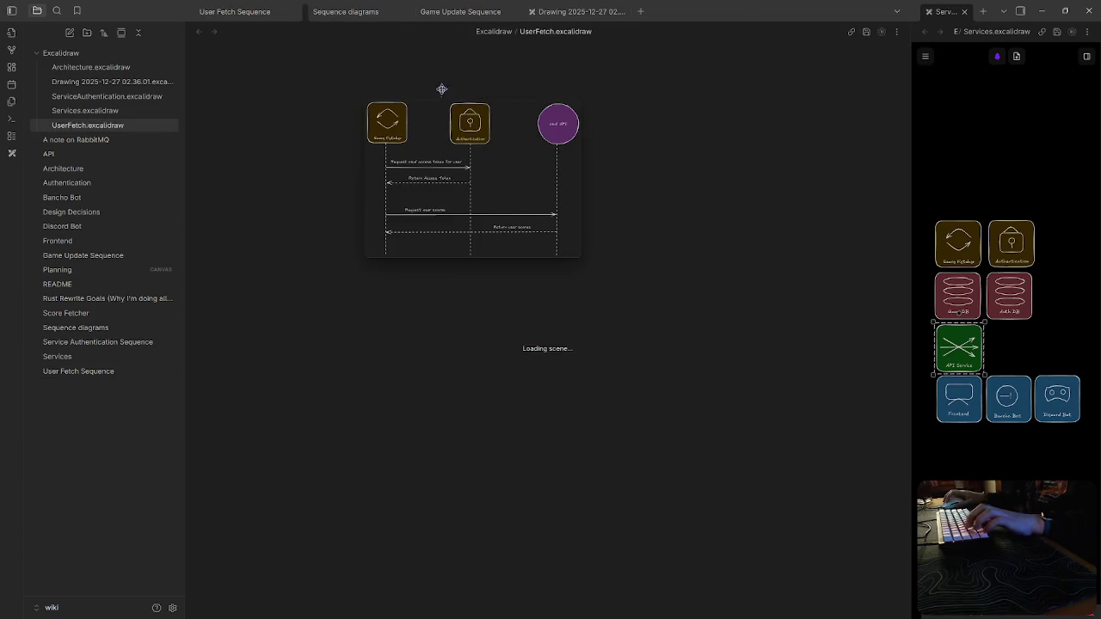
click(237, 12)
middle_click(348, 13)
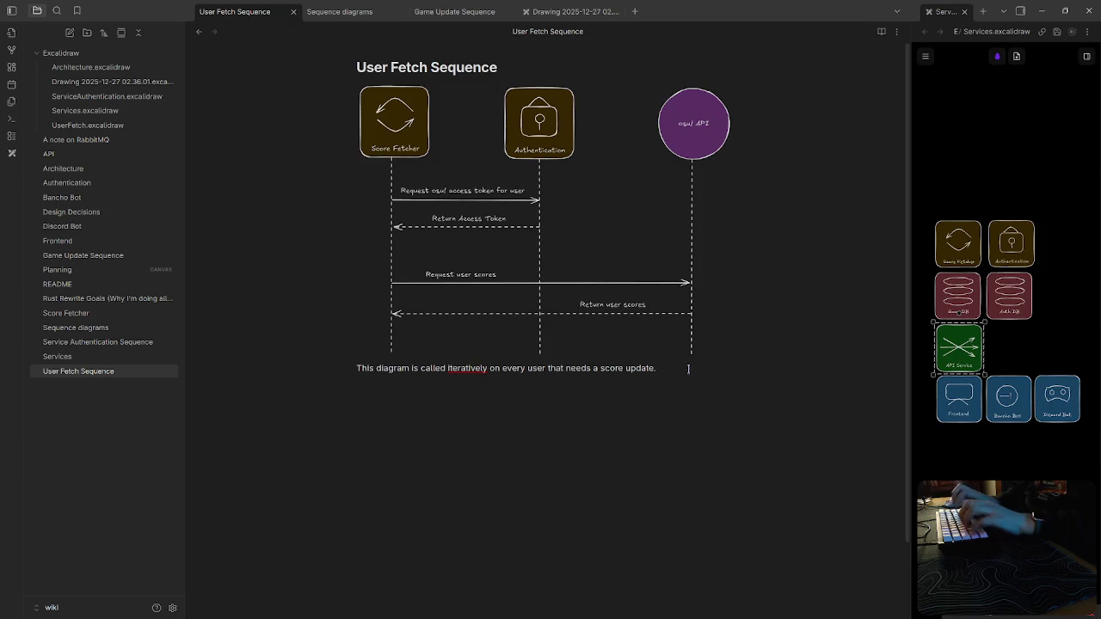
Write a [!NOTE] Important Note callout: 'No authentication is done during this phase, because it is passed along from the'
text([!NOTE] Important Note)
key(Return)
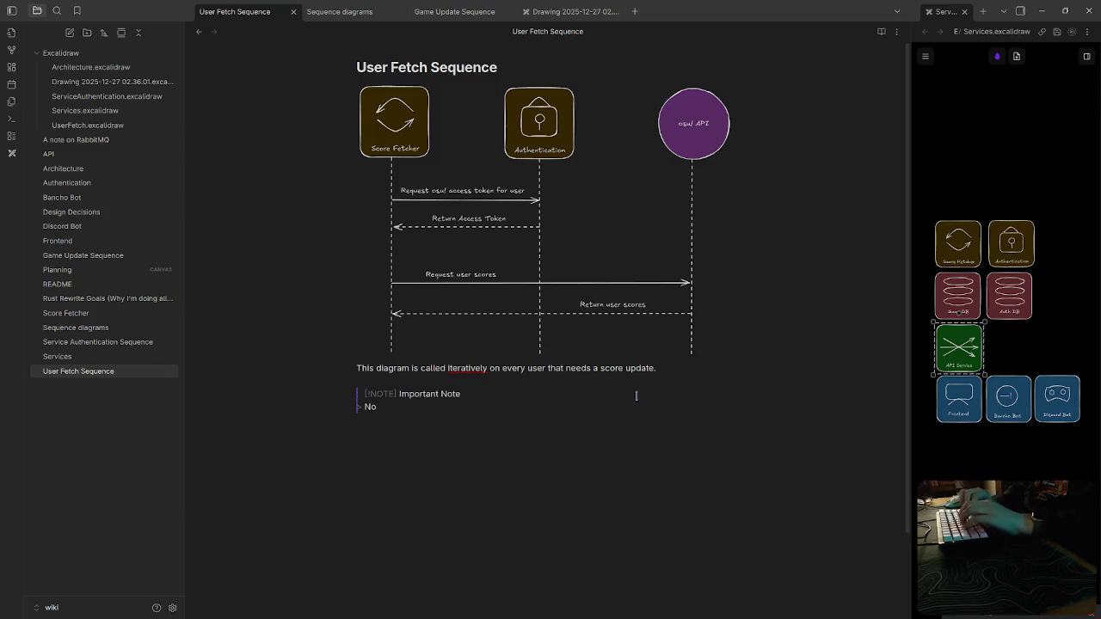
text(authentication is done during this phase, bec)
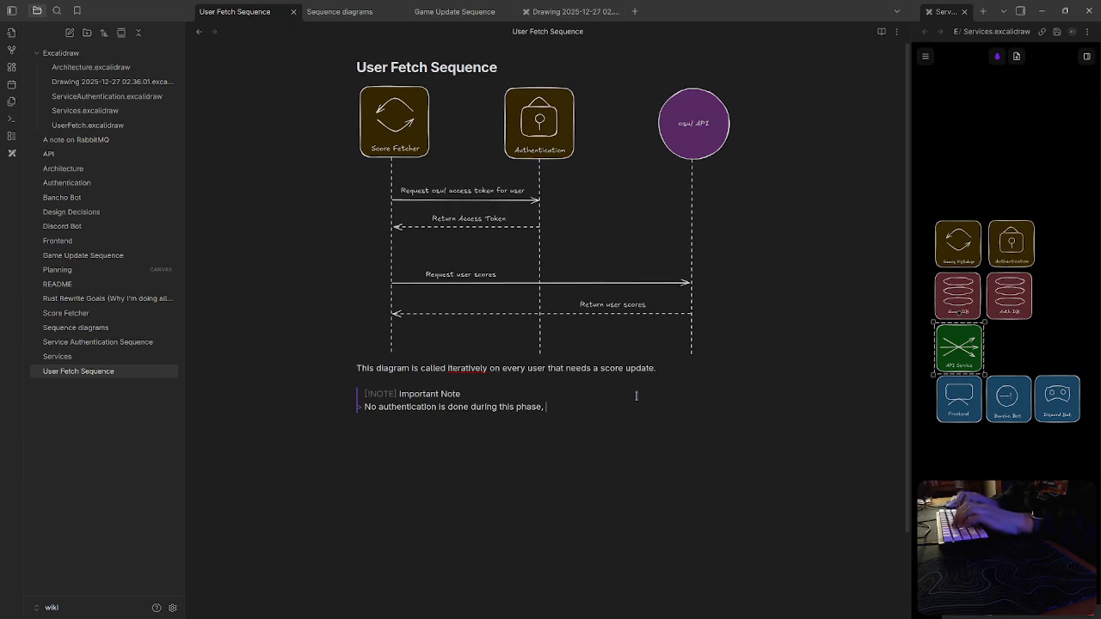
text(ause it it)
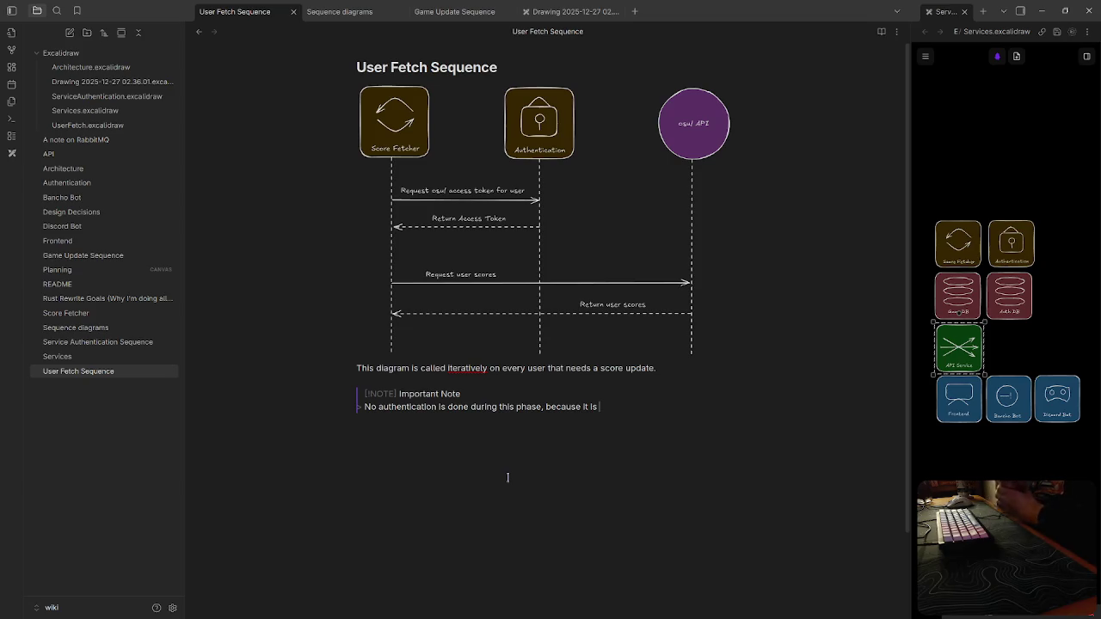
text(passed along from the)
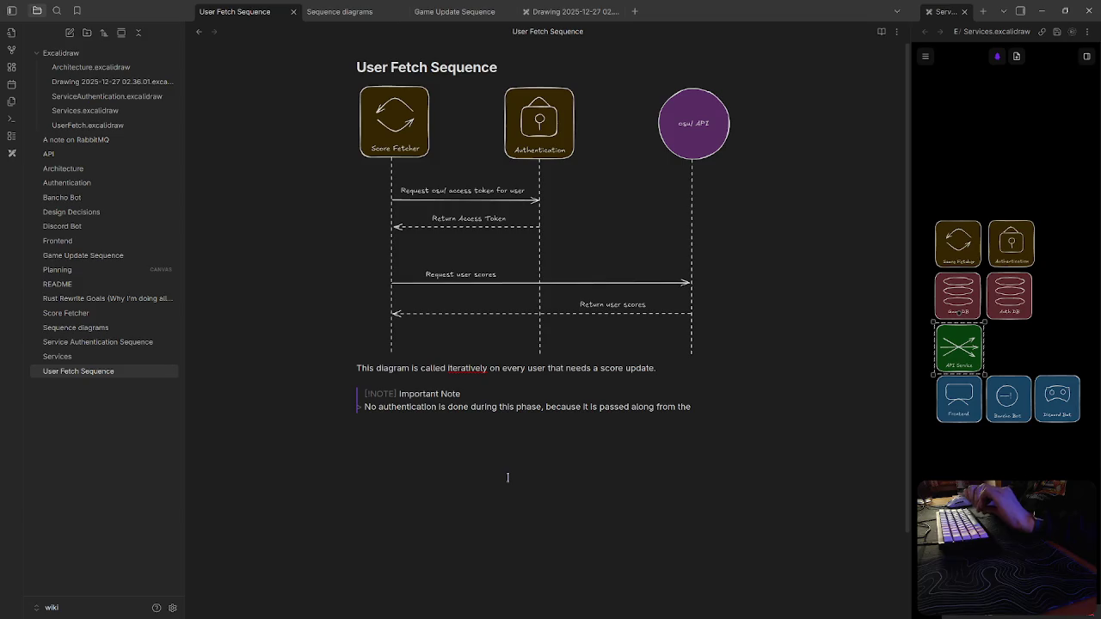
Undo the last callout edit and glance through the Sequence diagrams, Game Update and Score Fetcher tabs
key(ctrl+z)
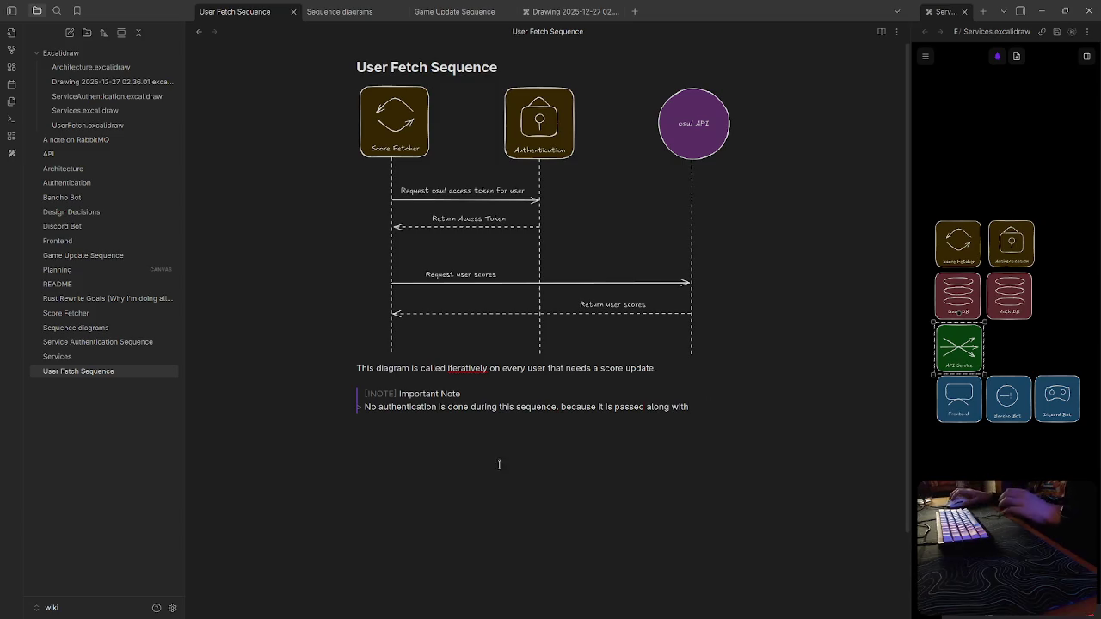
click(376, 10)
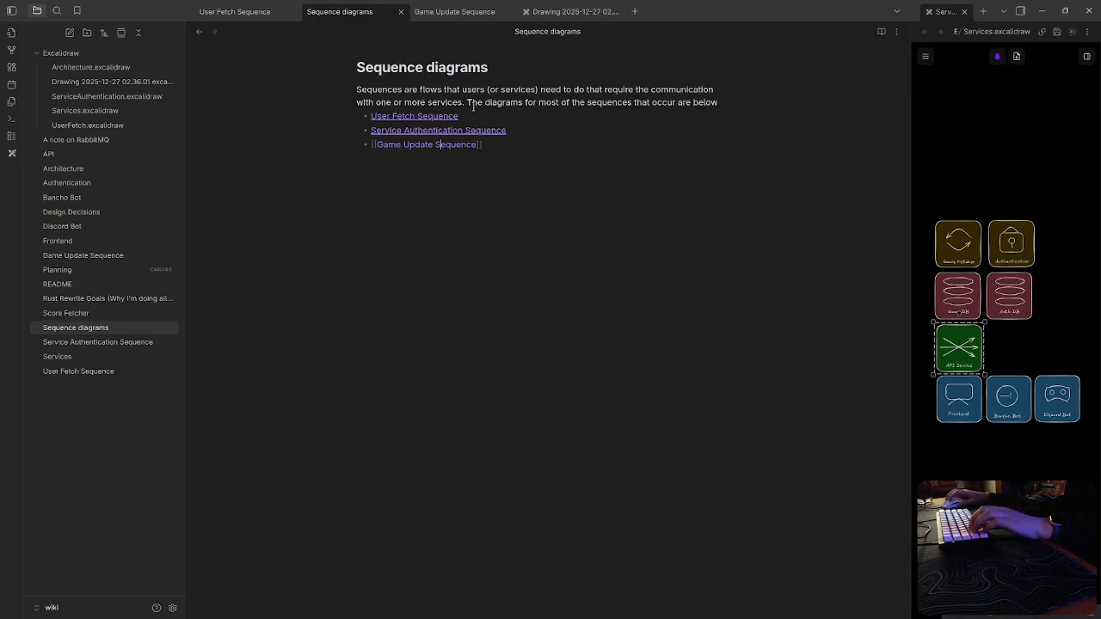
click(465, 11)
click(539, 11)
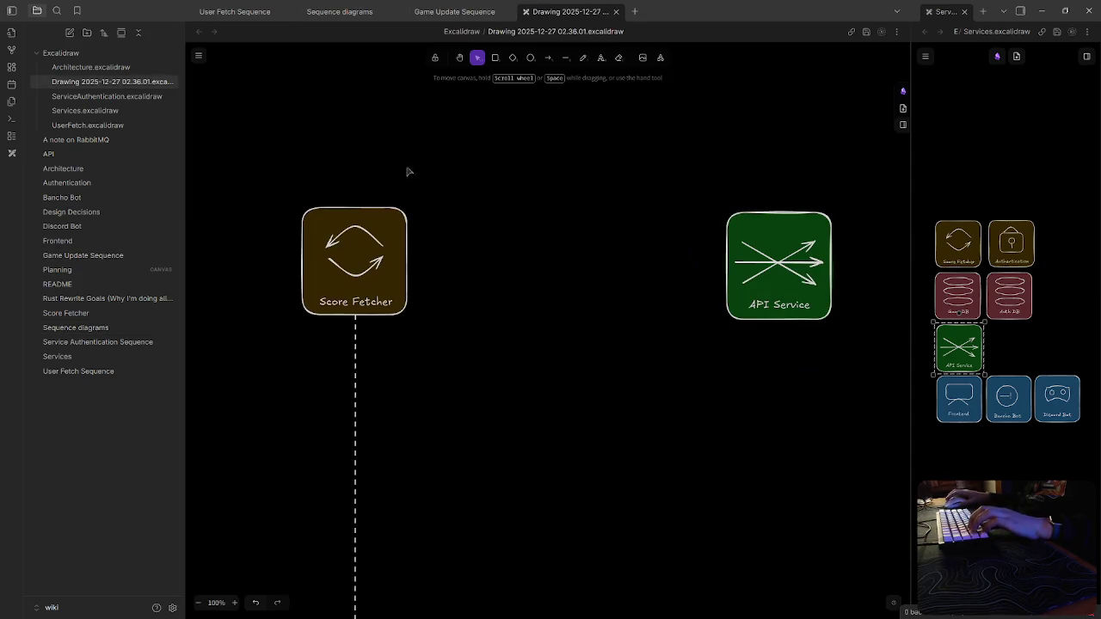
click(230, 10)
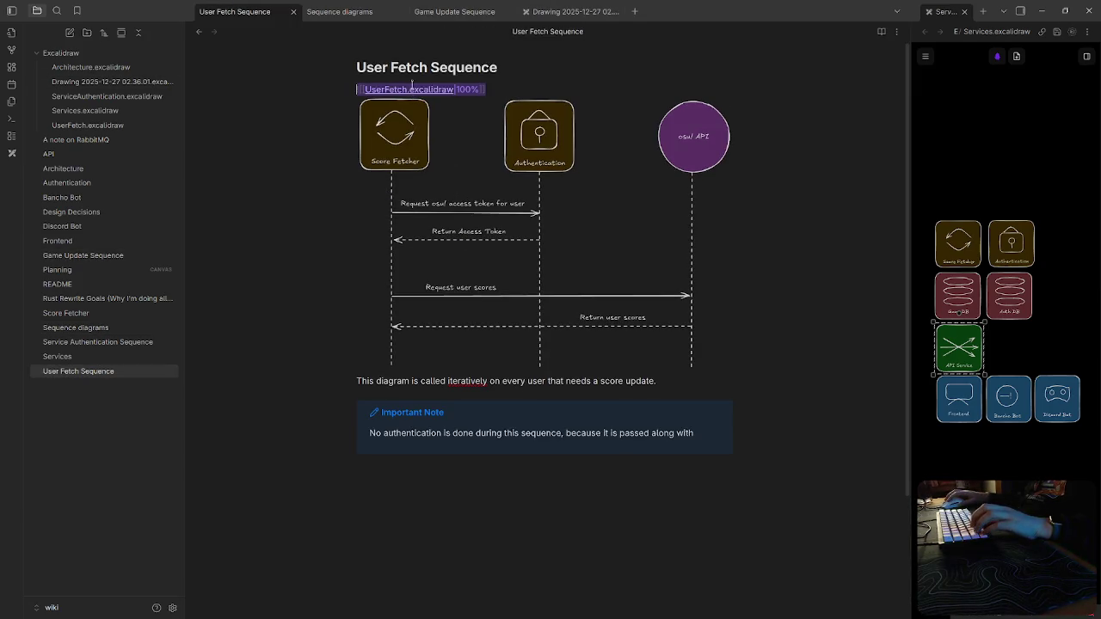
Open the embedded UserFetch drawing, then return to the note and delete the Important Note callout
click(414, 93)
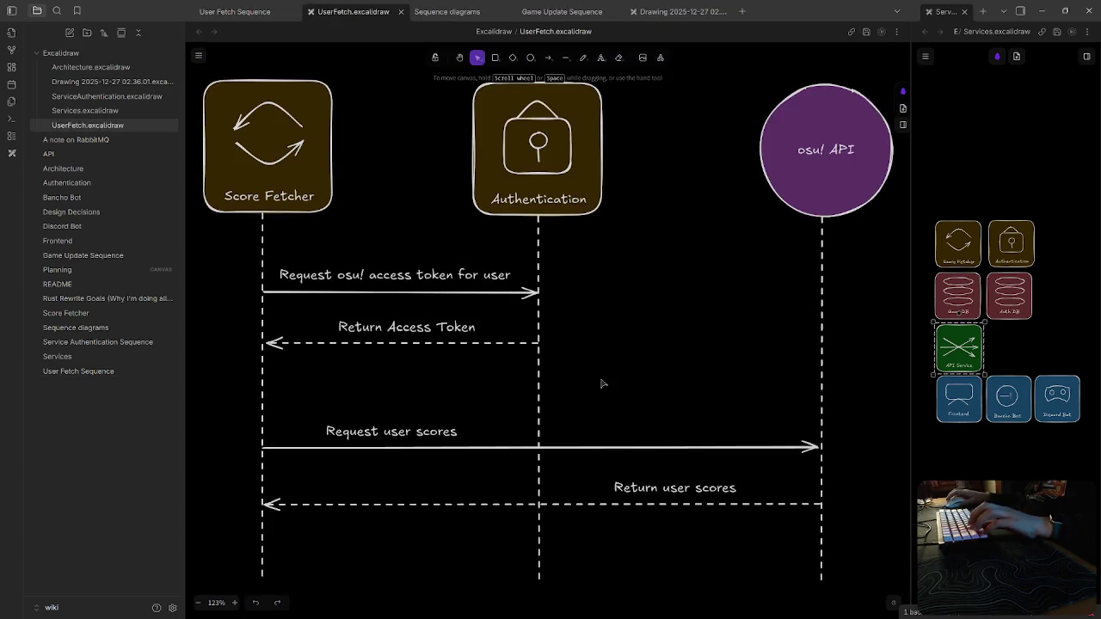
scroll(627, 365, left, 2)
scroll(515, 346, up, 2)
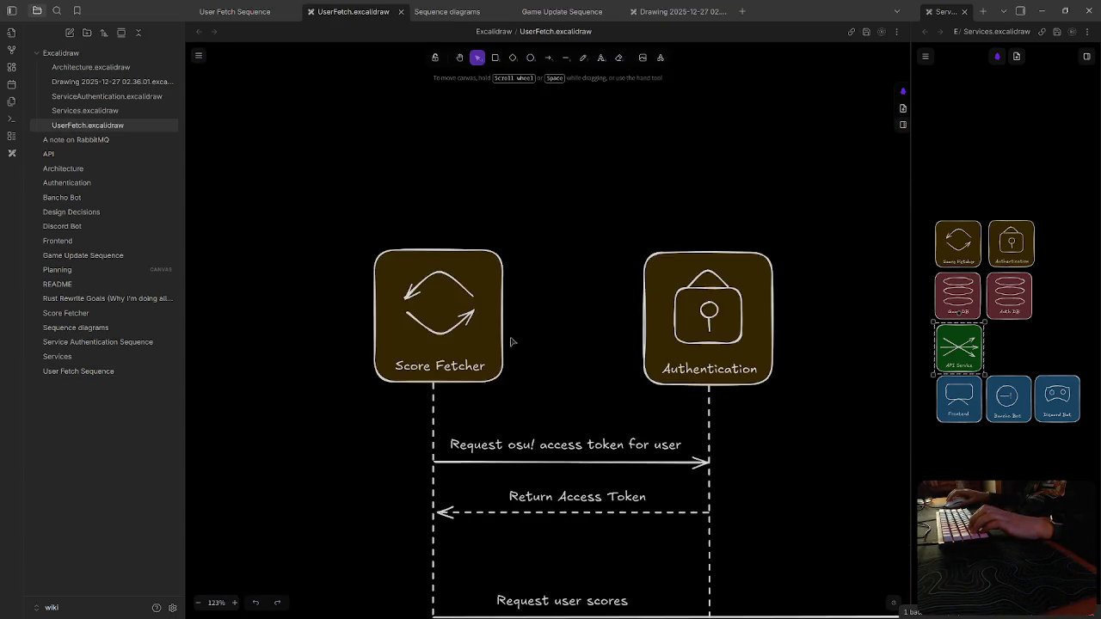
click(245, 11)
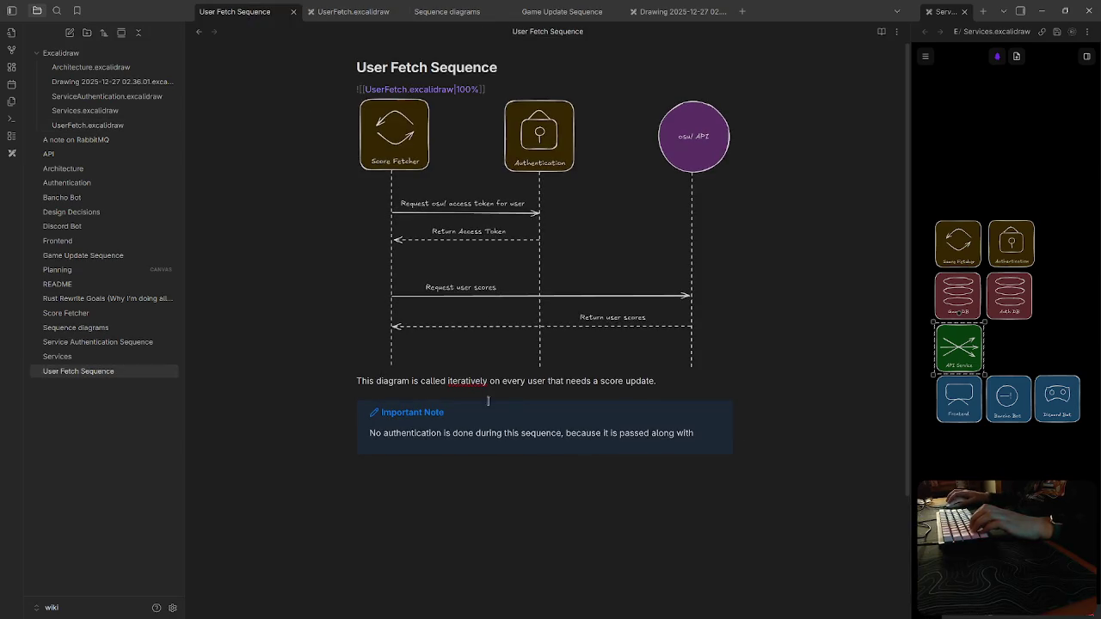
drag(708, 421, 688, 456)
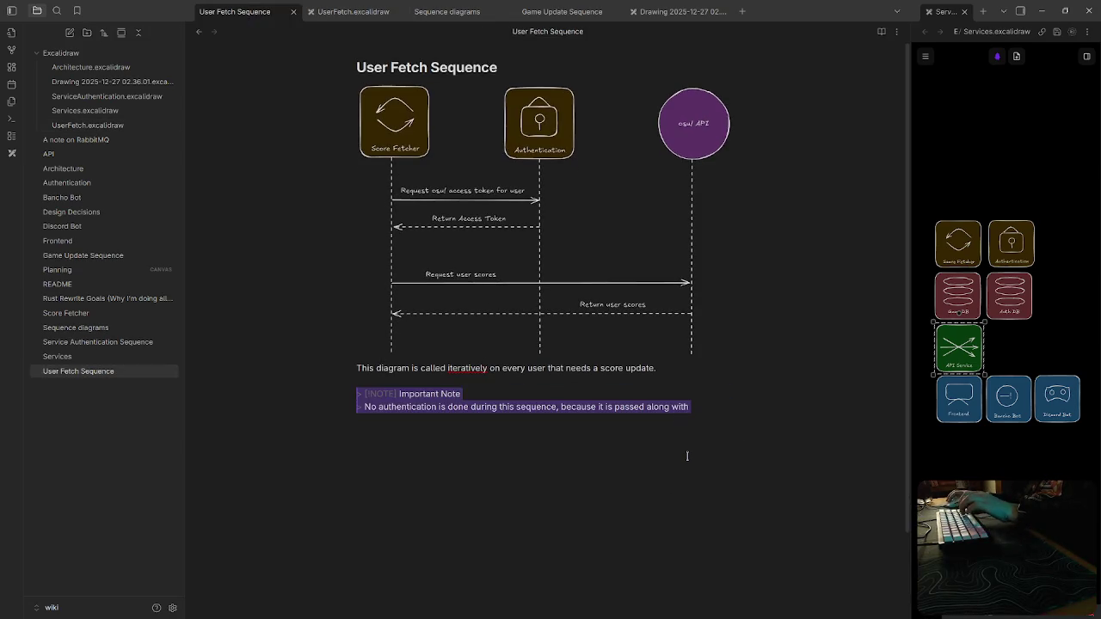
key(BackSpace)
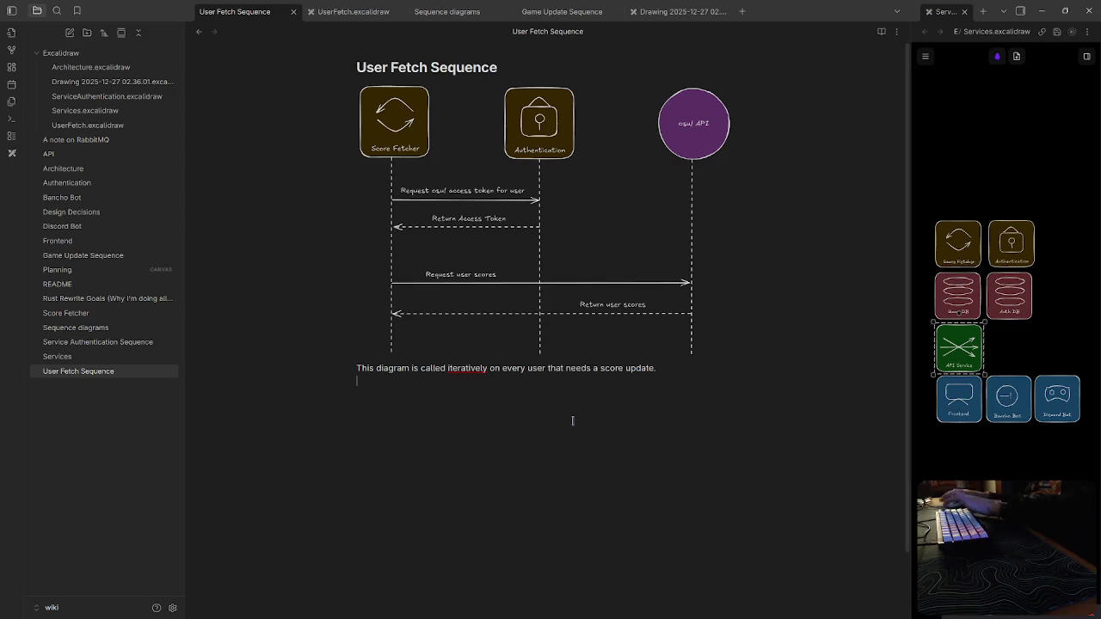
Move Score Fetcher, Authentication and the osu! API circle up to the same higher level
click(340, 21)
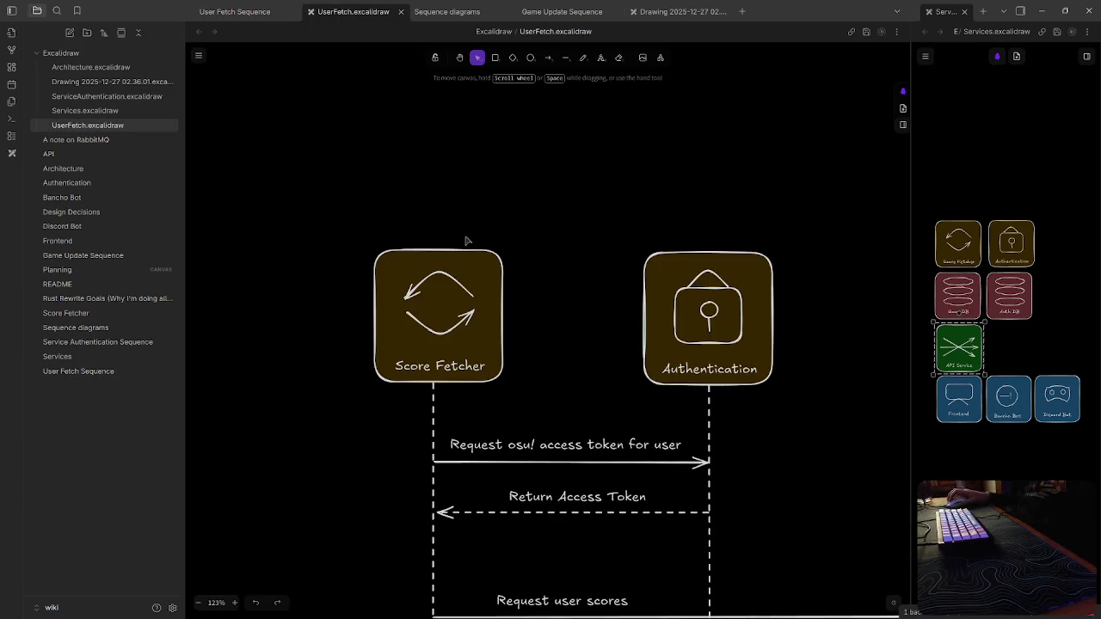
drag(451, 337, 440, 206)
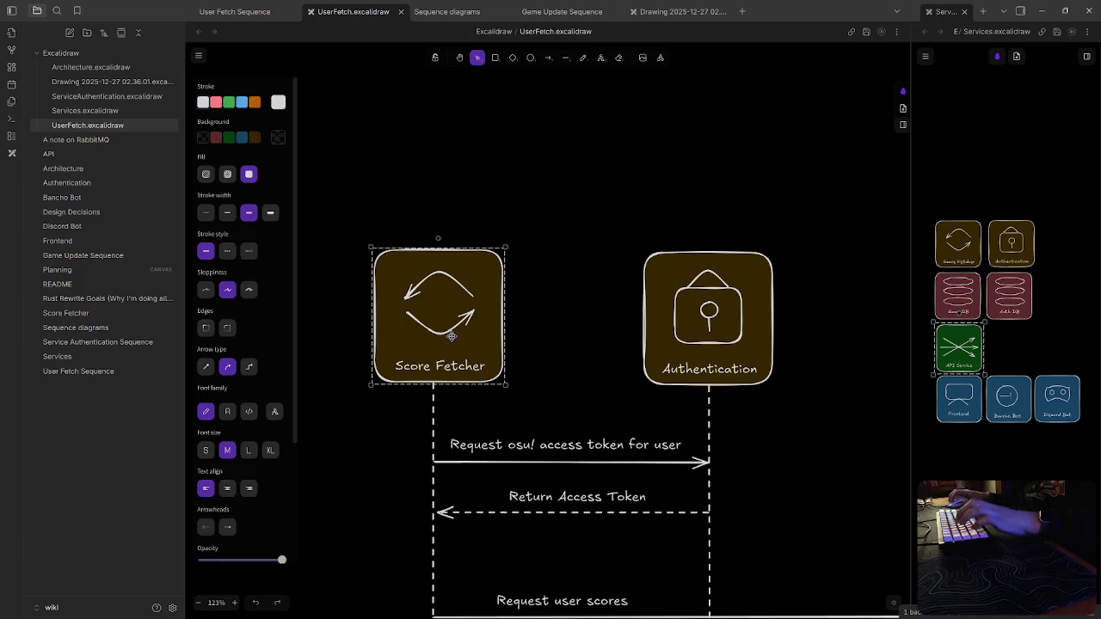
drag(714, 351, 717, 218)
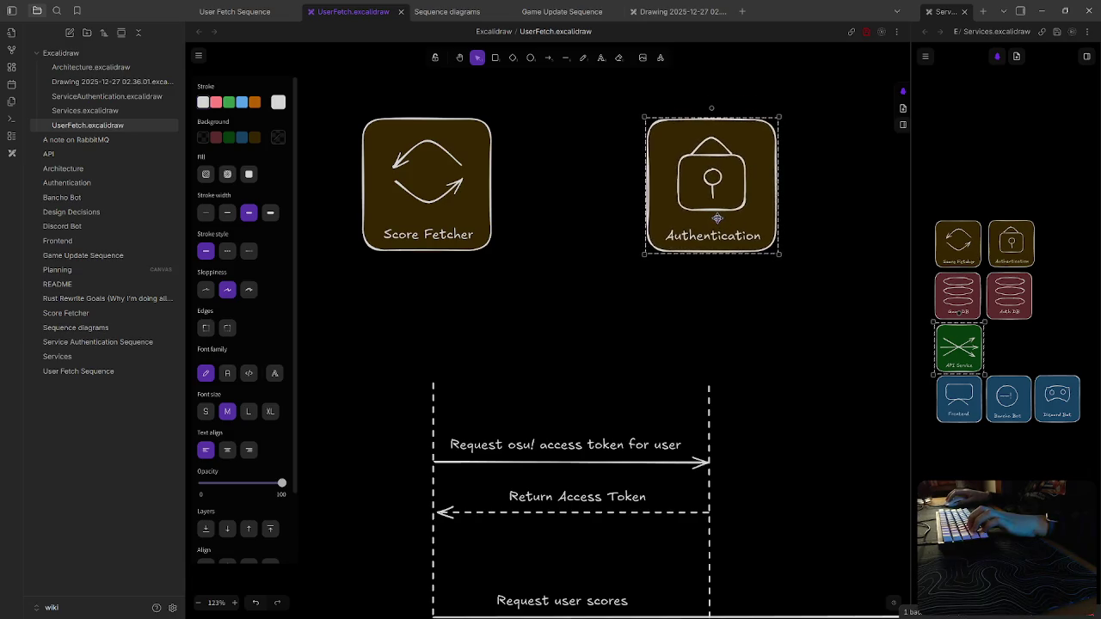
scroll(749, 344, right, 3)
drag(768, 336, 729, 206)
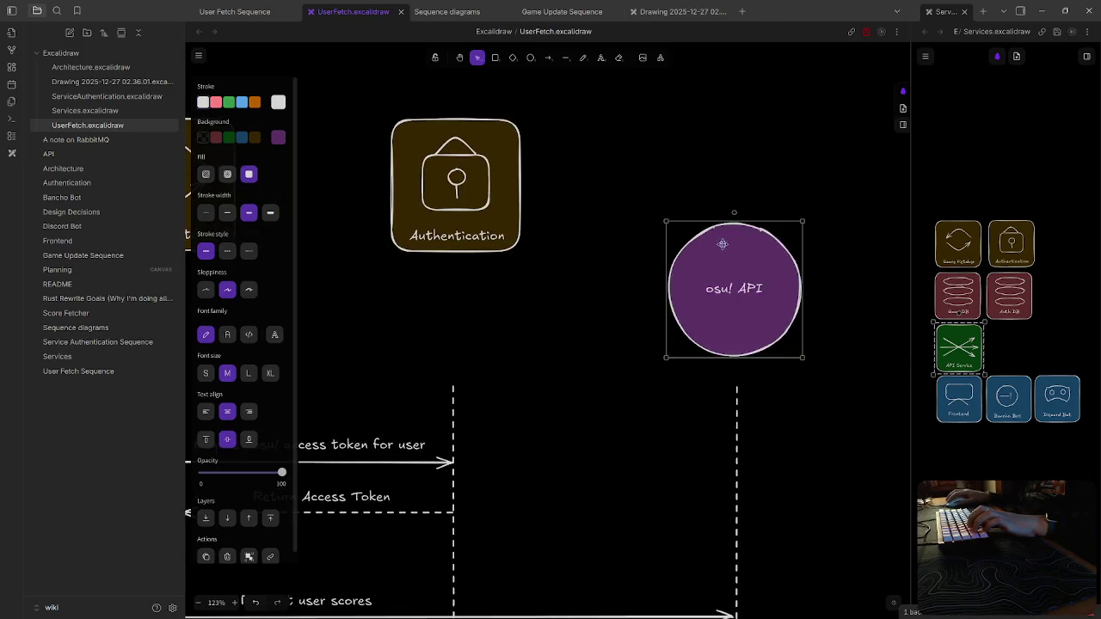
scroll(565, 339, left, 3)
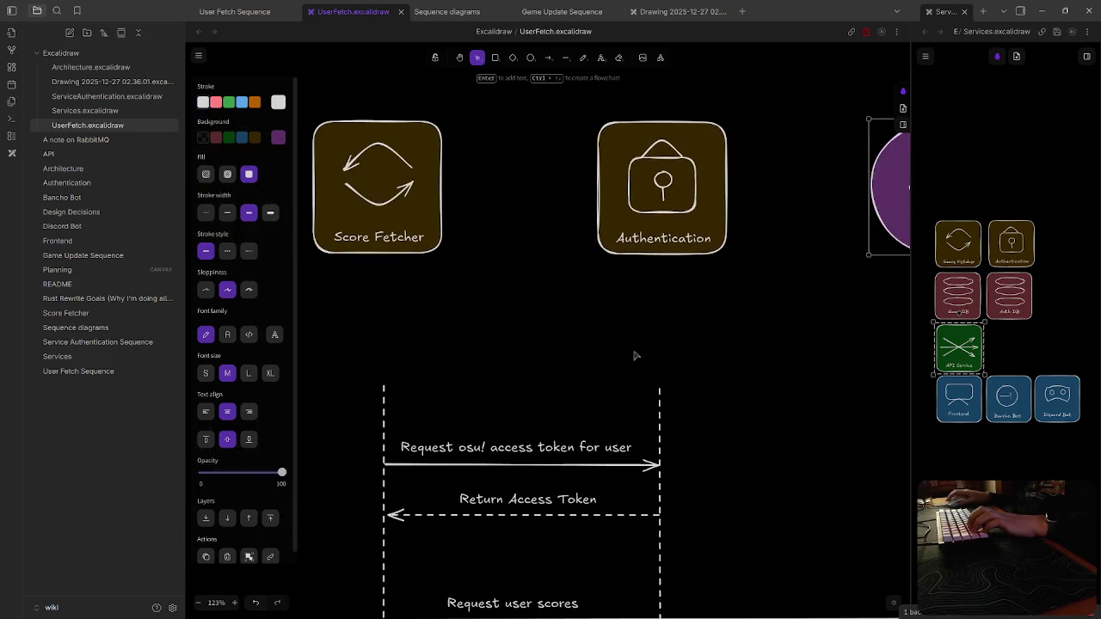
click(559, 355)
Extend the Score Fetcher, Authentication and osu! API lifelines upward to meet their shapes
click(388, 391)
drag(383, 388, 384, 256)
click(598, 371)
click(659, 426)
drag(659, 389, 660, 261)
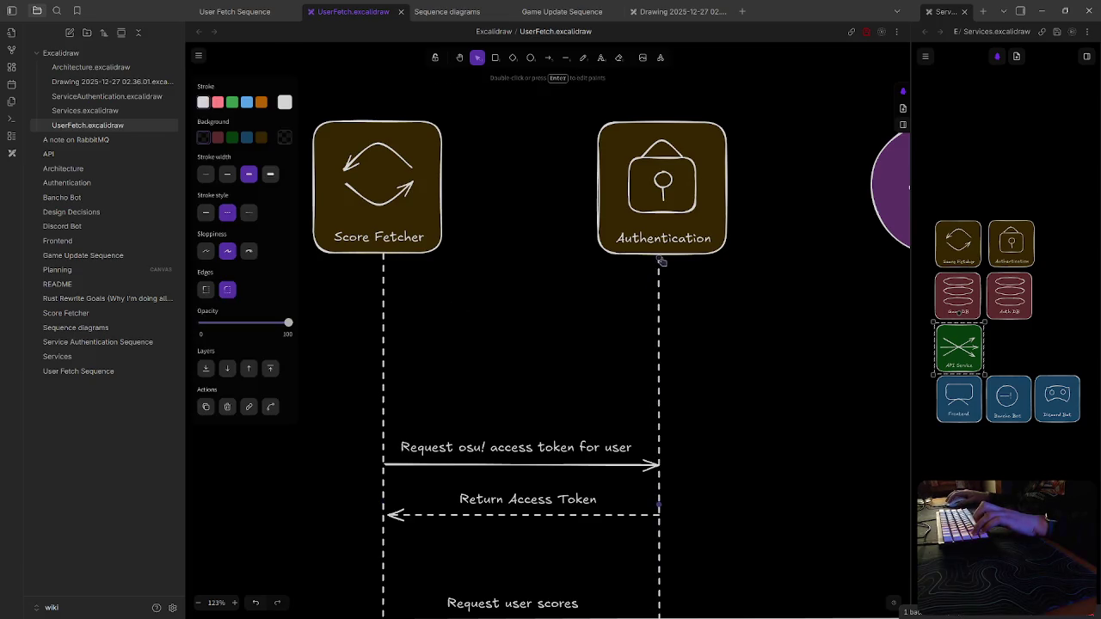
click(740, 341)
scroll(739, 344, right, 3)
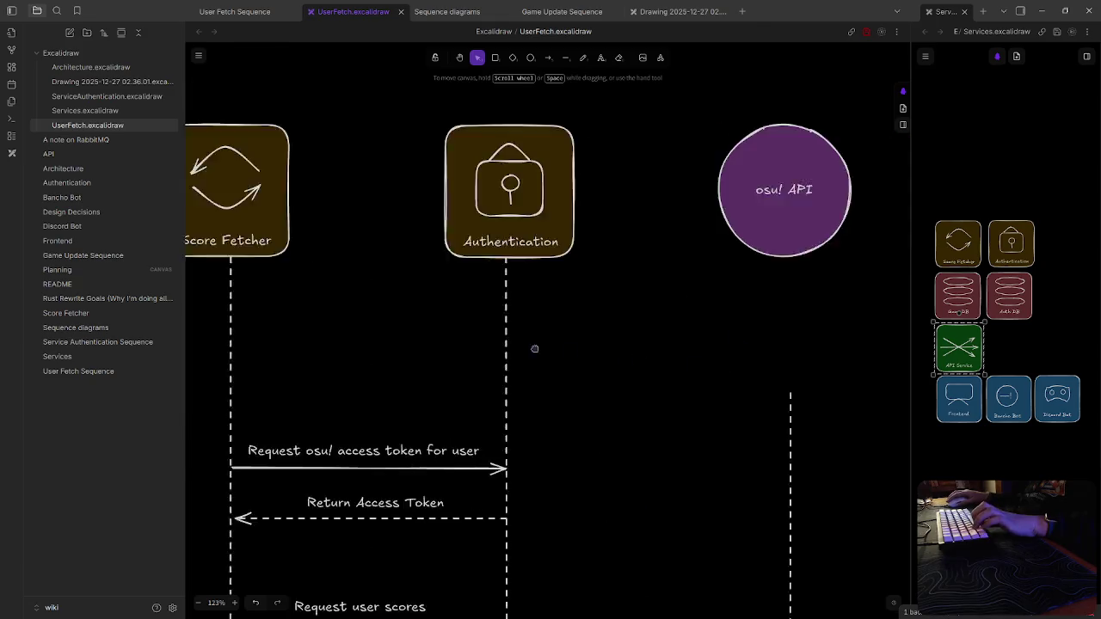
click(723, 406)
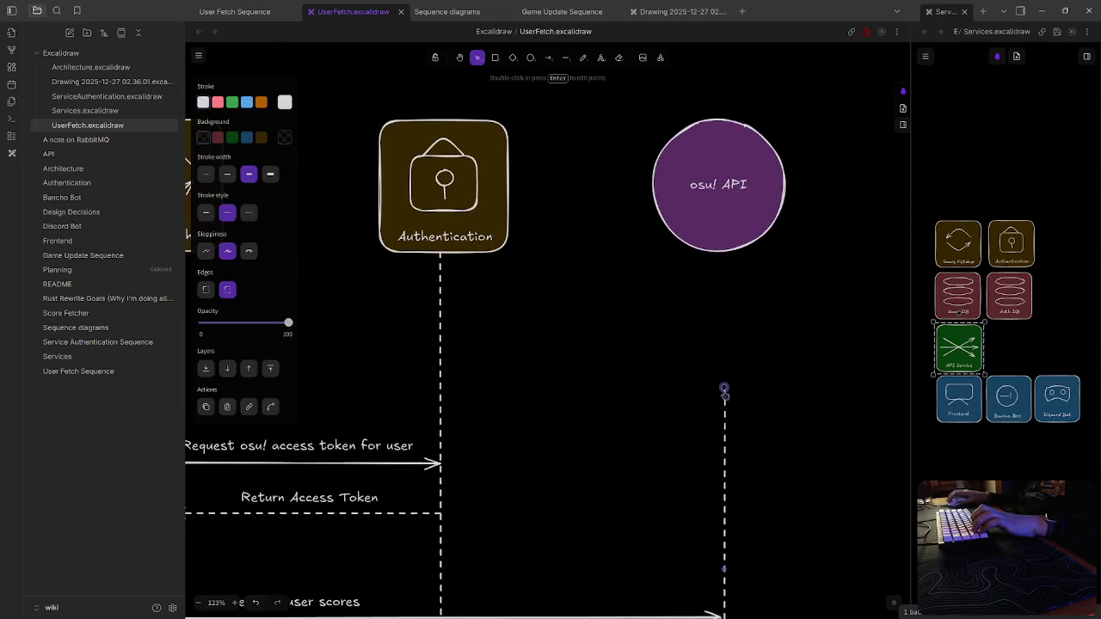
drag(724, 390, 725, 257)
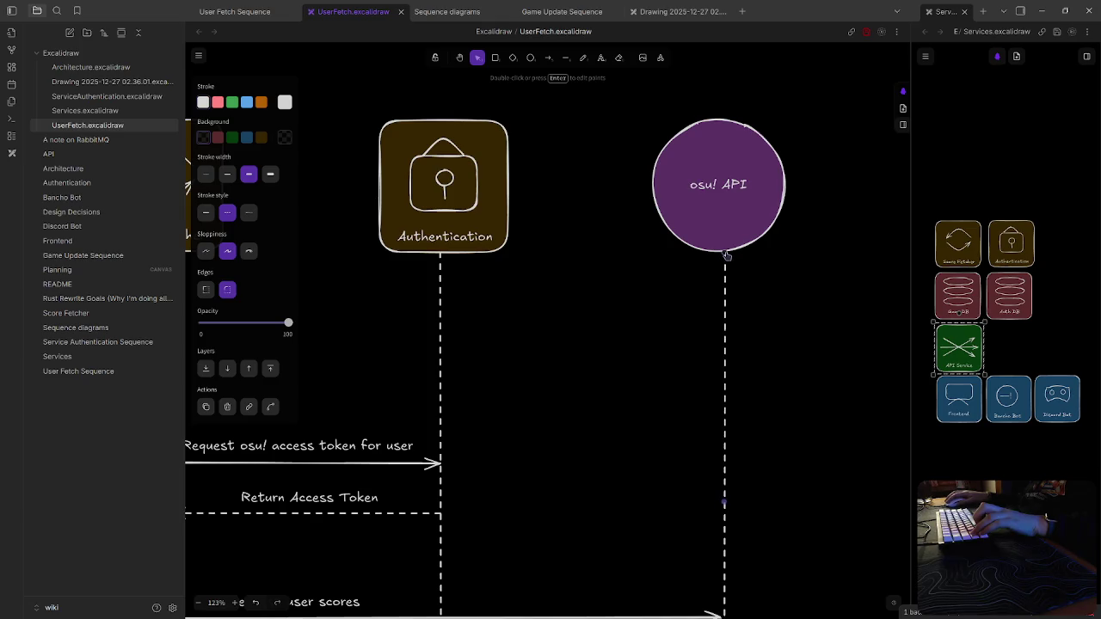
click(779, 315)
click(719, 199)
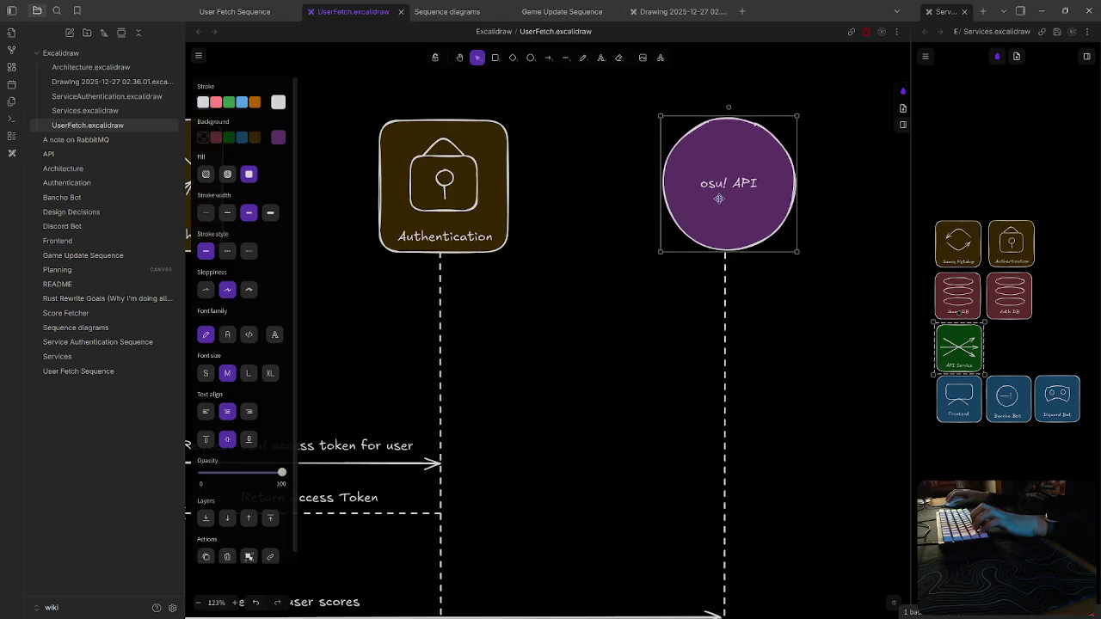
click(642, 396)
scroll(642, 395, down, 3)
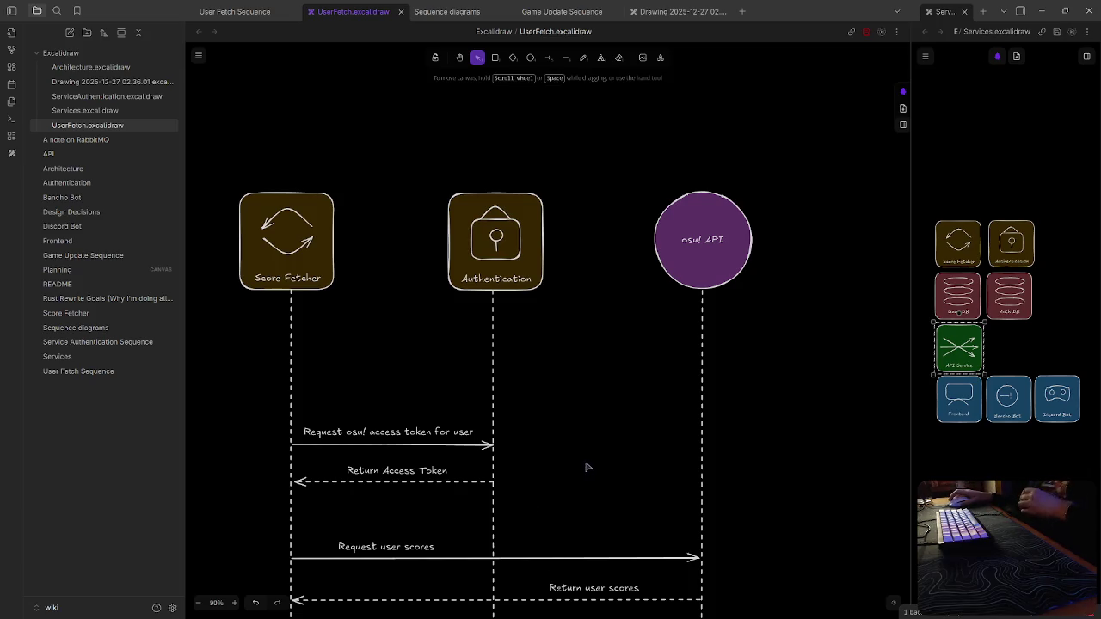
Draw a short arrow from the Score Fetcher lifeline angling down to the left
scroll(618, 411, down, 2)
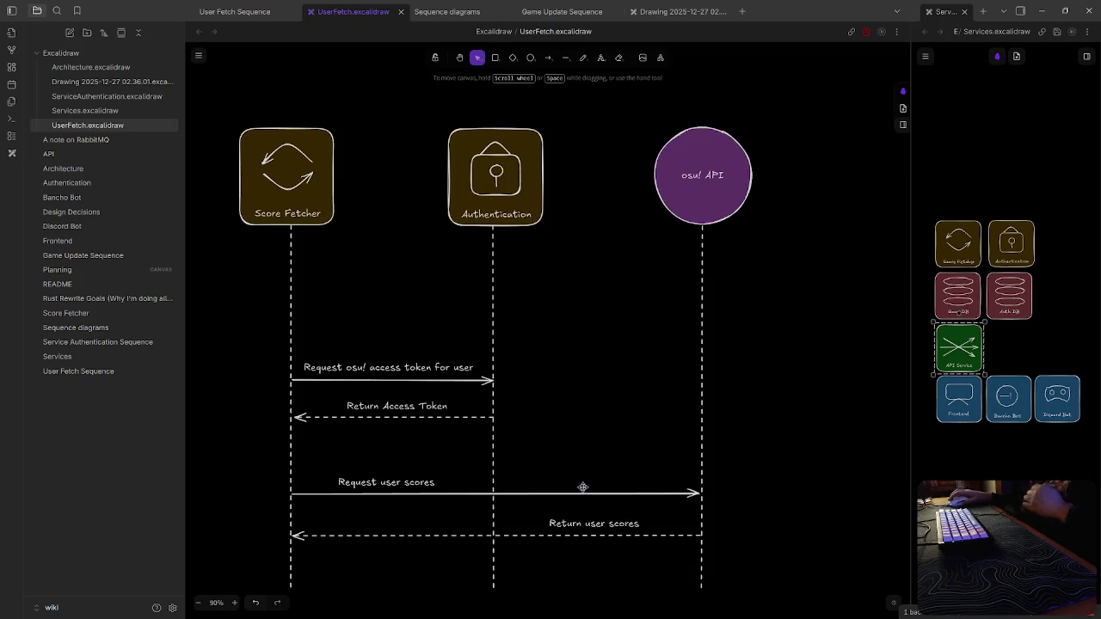
scroll(579, 384, left, 1)
scroll(536, 373, left, 1)
scroll(454, 321, left, 5)
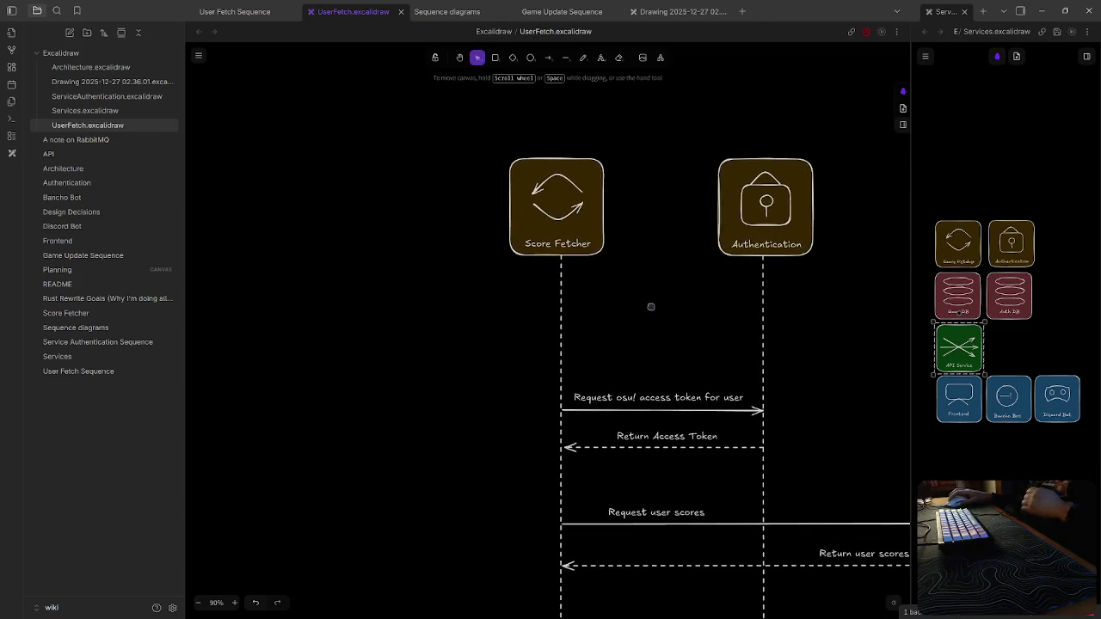
click(548, 58)
scroll(555, 347, up, 2)
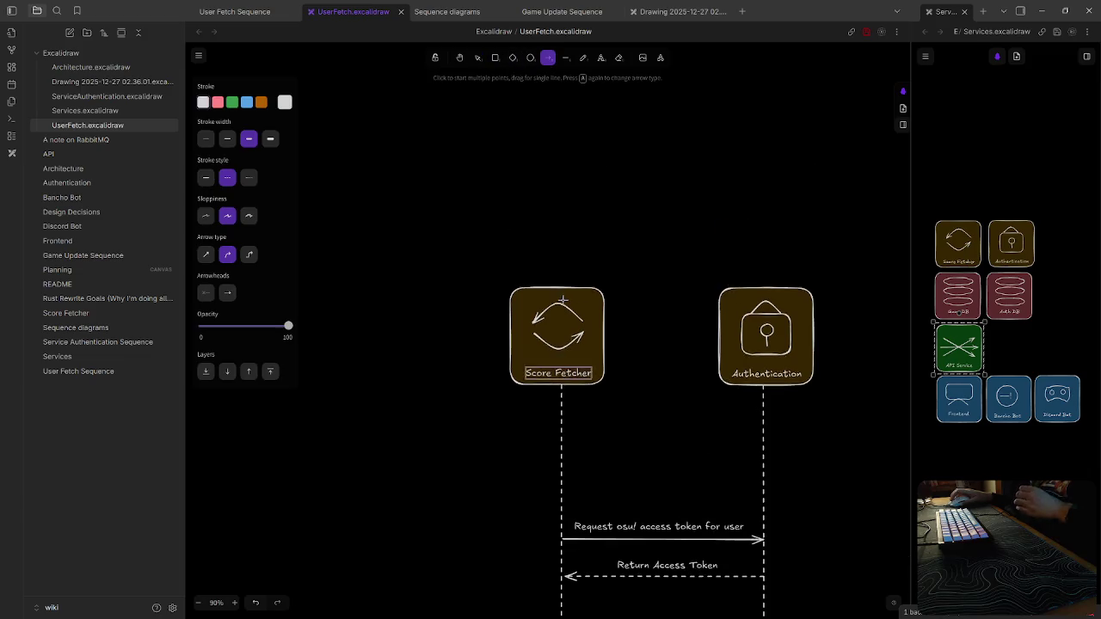
scroll(555, 346, down, 2)
scroll(555, 347, up, 1)
scroll(555, 346, up, 3)
drag(563, 269, 516, 320)
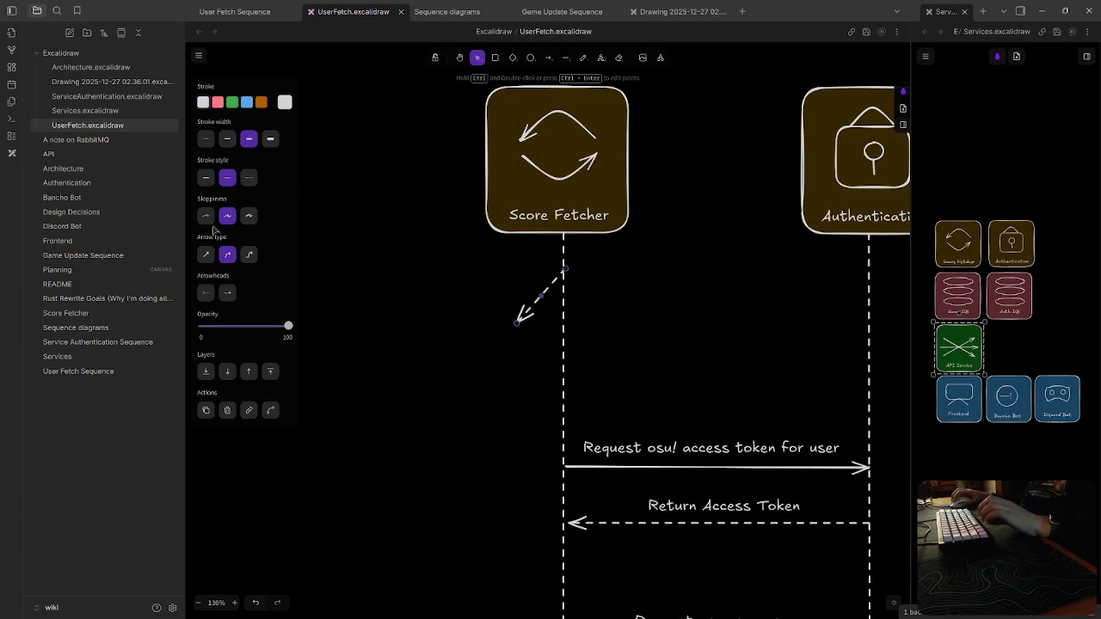
Check the other open tabs, then give the new arrow a solid stroke
click(435, 11)
click(335, 12)
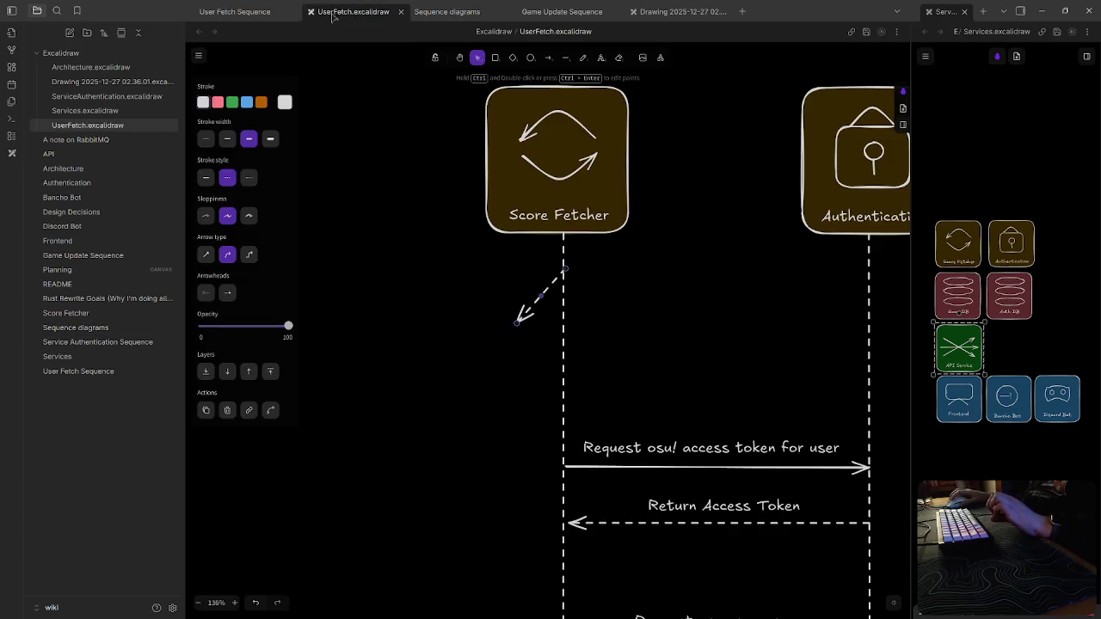
click(675, 12)
click(235, 11)
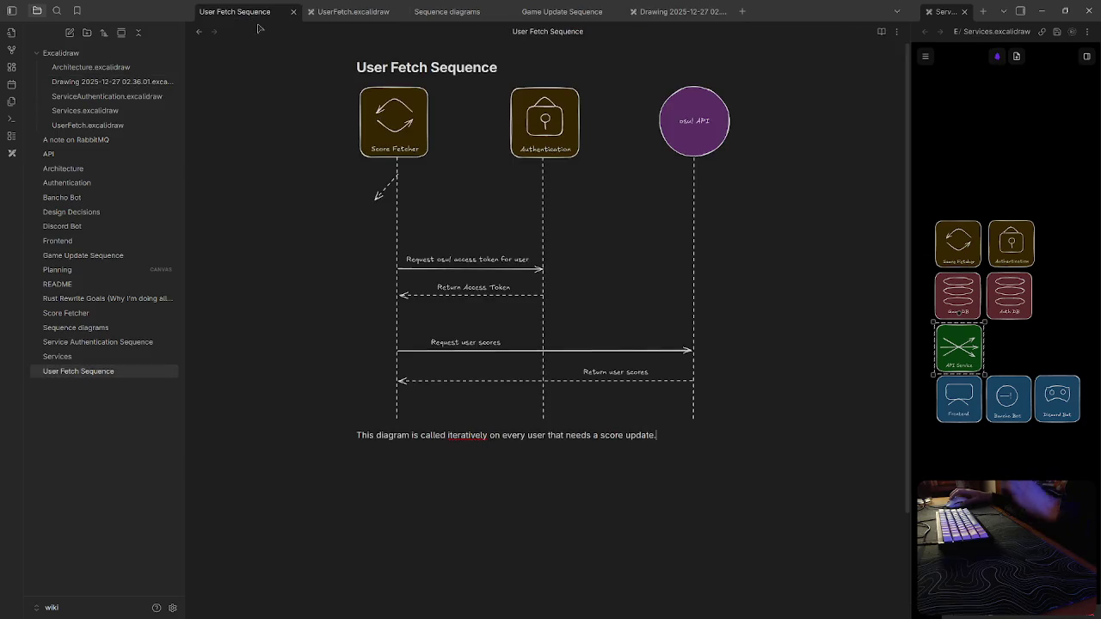
click(361, 11)
click(206, 177)
scroll(559, 284, down, 2)
scroll(577, 252, up, 2)
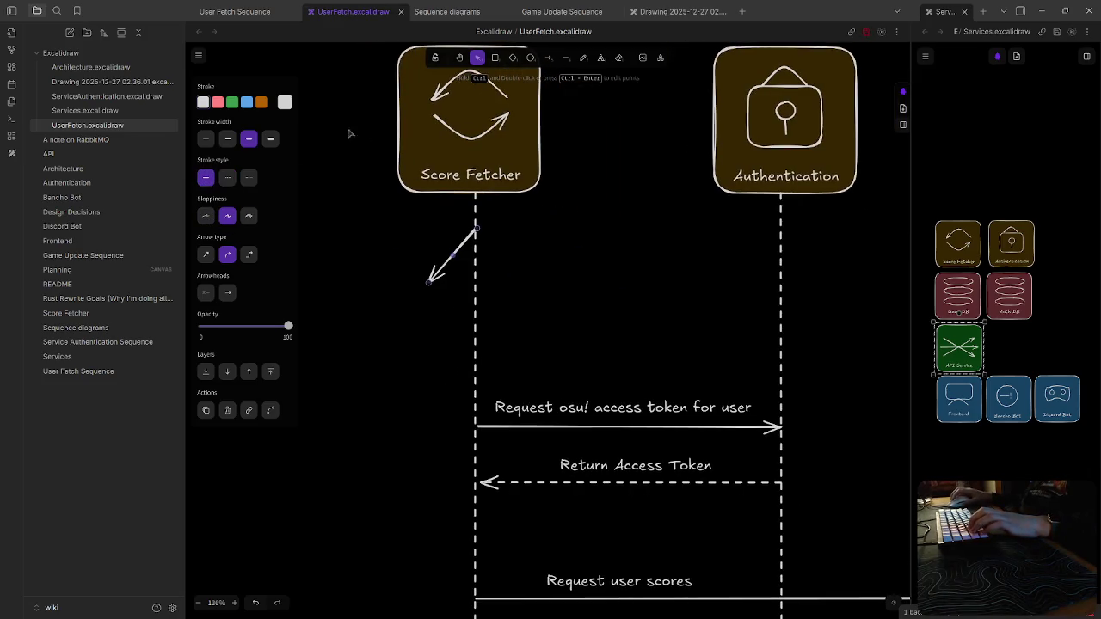
Draw a tall narrow transparent box at the arrow's end and an arrow back to the lifeline
key(r)
mouse_move(404, 280)
mouse_down()
mouse_move(467, 339)
mouse_move(439, 368)
mouse_move(427, 337)
mouse_up()
click(204, 138)
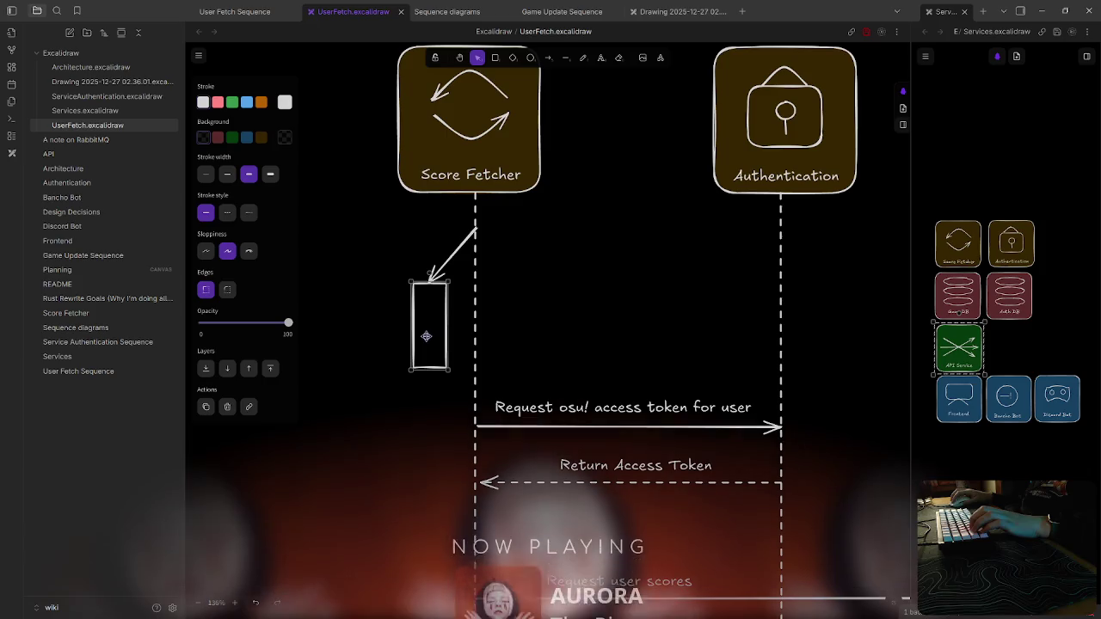
click(548, 58)
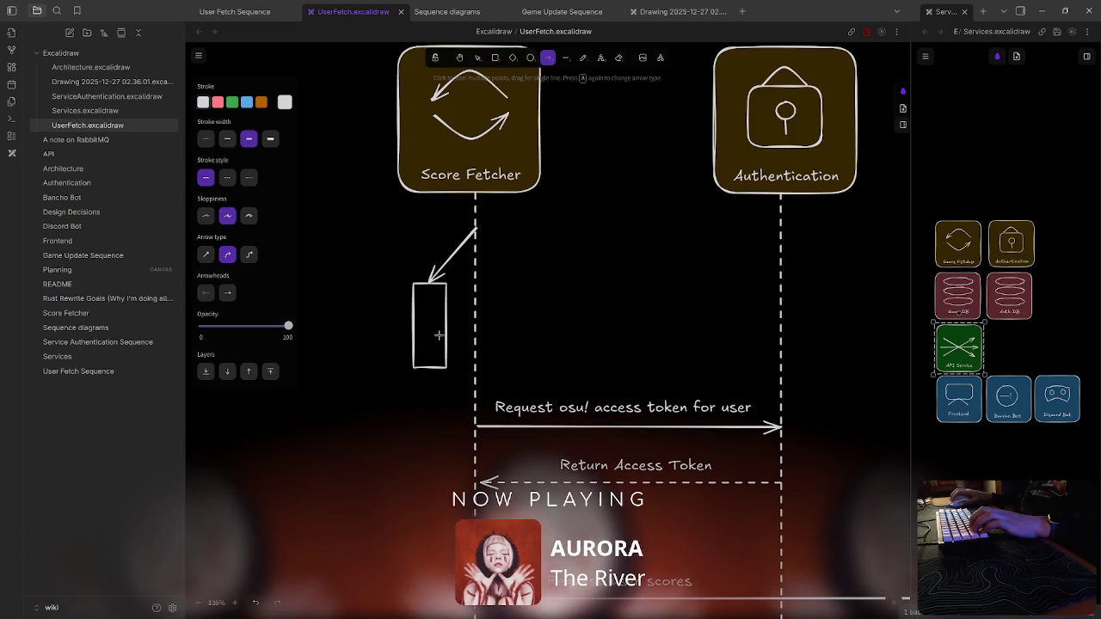
drag(428, 368, 473, 423)
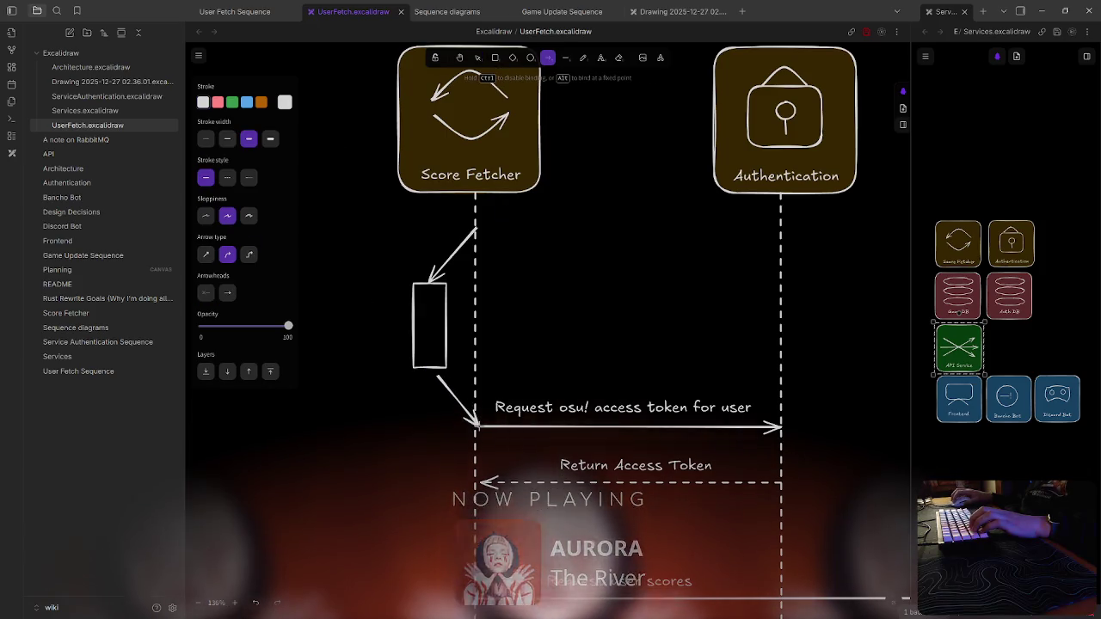
Add the label 'Service Authentication' and position it beside the narrow box
scroll(624, 357, left, 2)
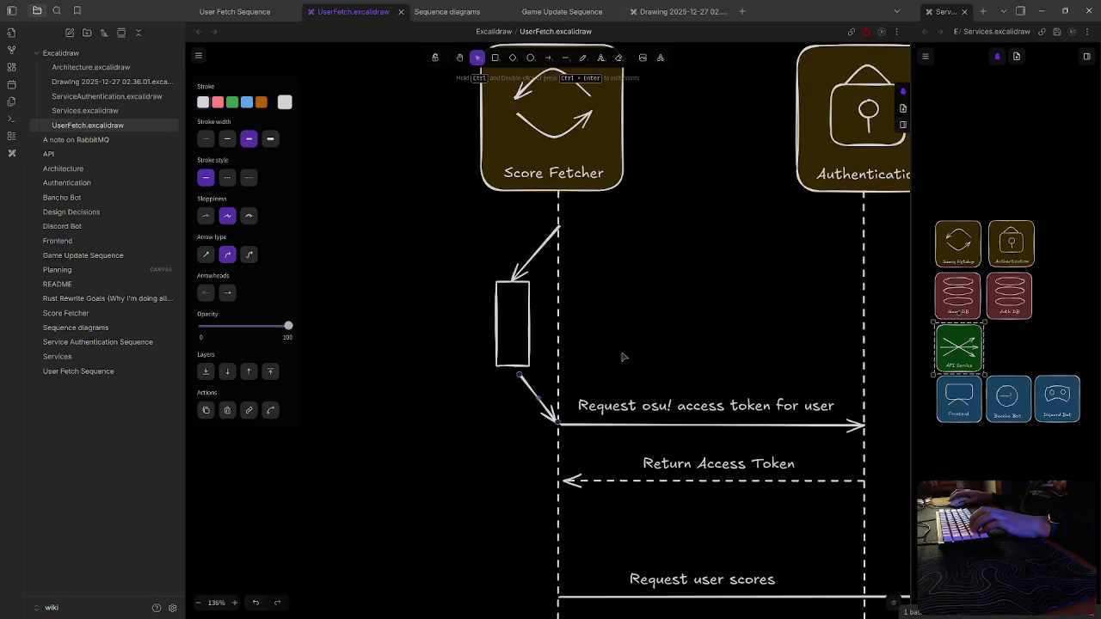
scroll(436, 271, left, 2)
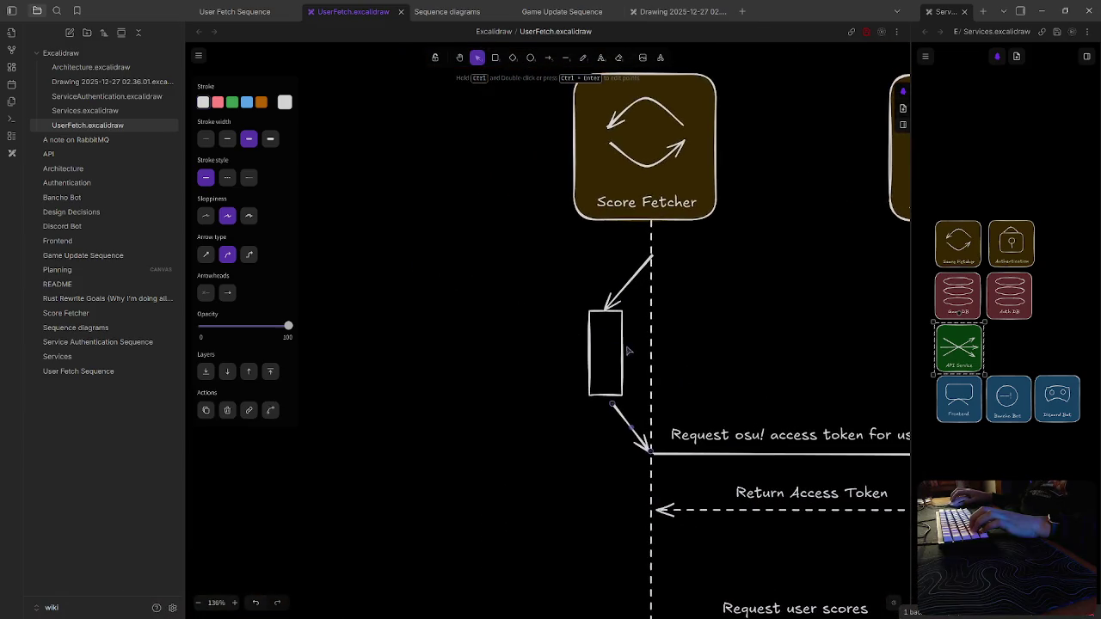
drag(620, 341, 621, 344)
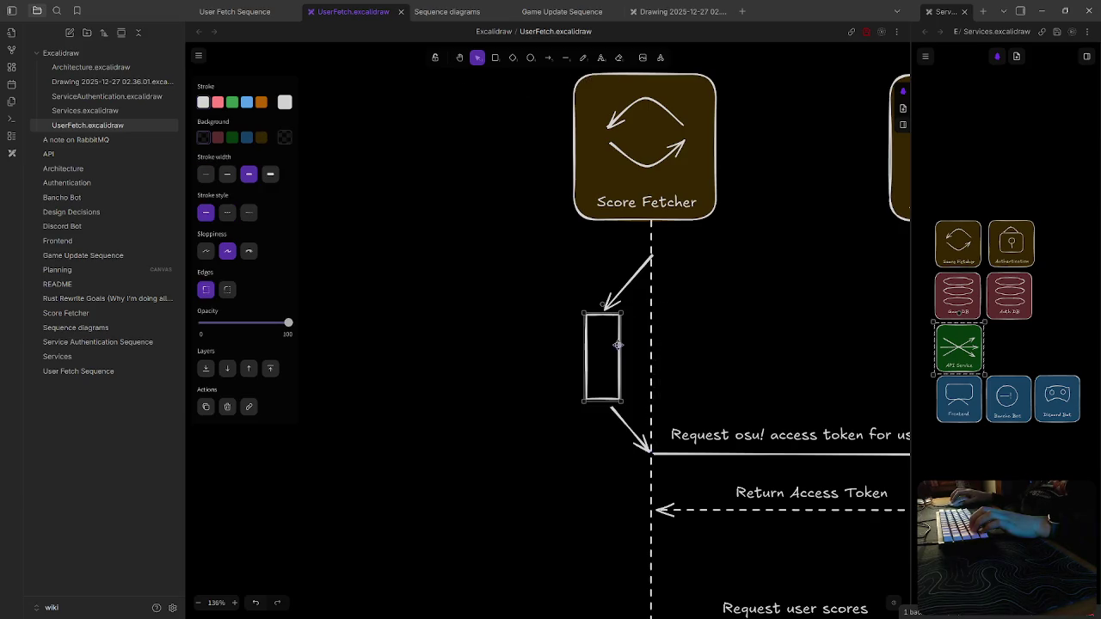
double_click(436, 312)
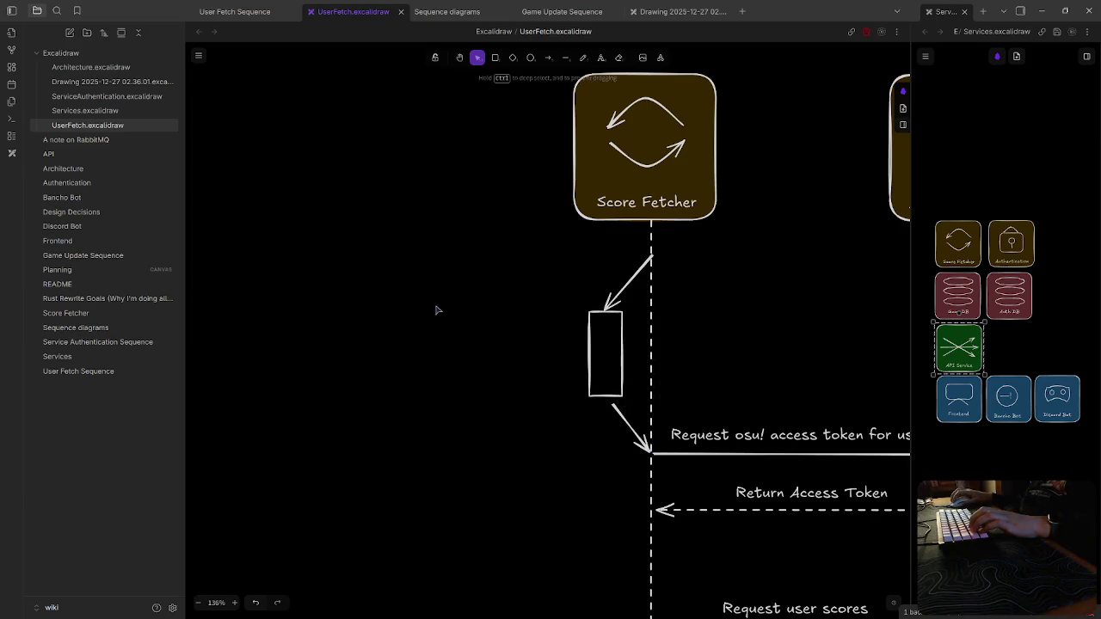
text(Service Authentication)
click(448, 334)
drag(519, 313, 498, 338)
click(508, 446)
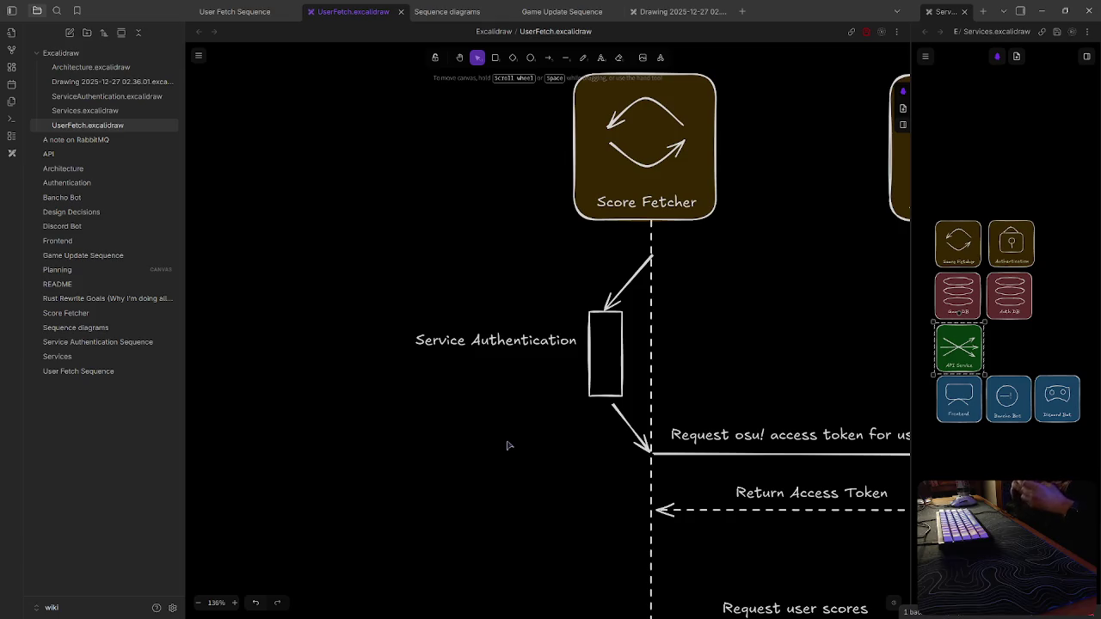
Pan around the UserFetch drawing to review the finished self-call block
scroll(508, 445, down, 2)
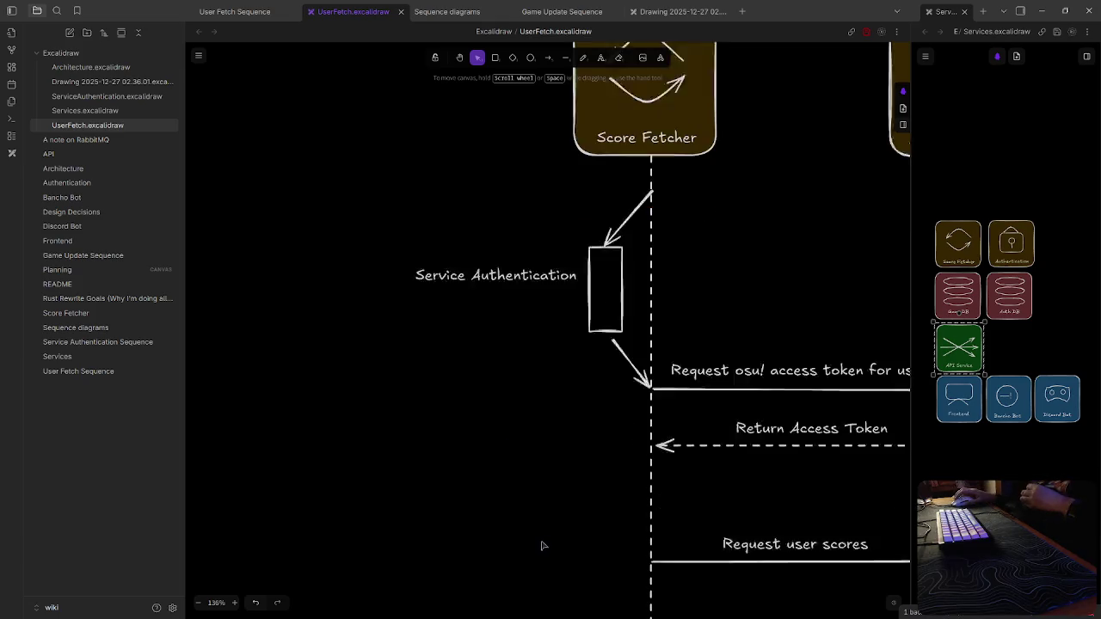
scroll(543, 545, down, 2)
scroll(565, 472, right, 2)
scroll(384, 457, right, 2)
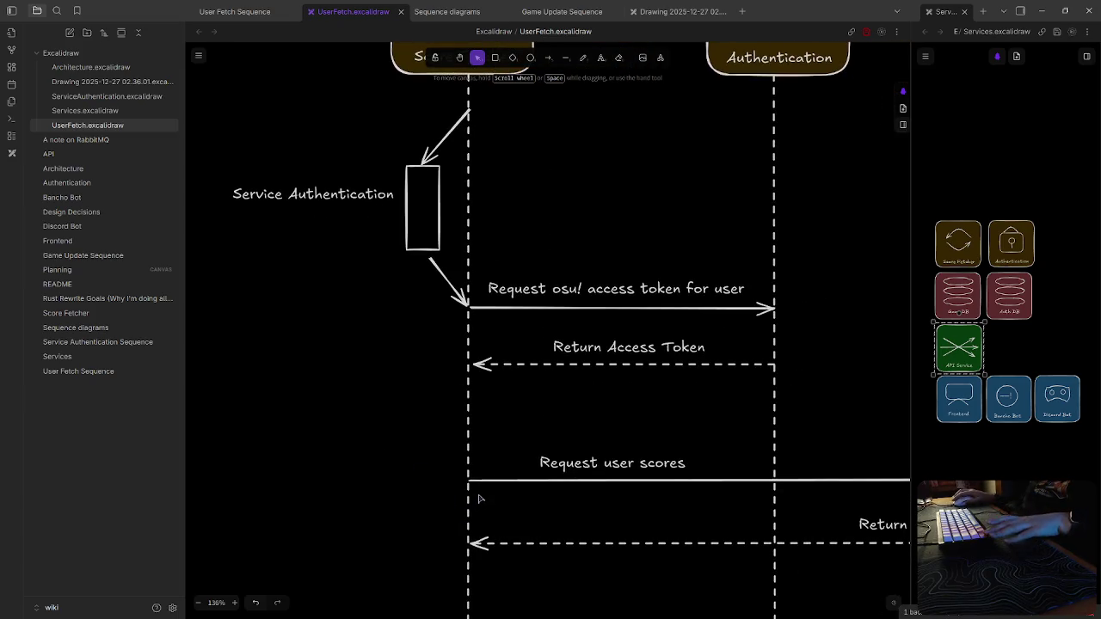
scroll(479, 504, down, 3)
scroll(477, 507, down, 2)
scroll(580, 504, down, 1)
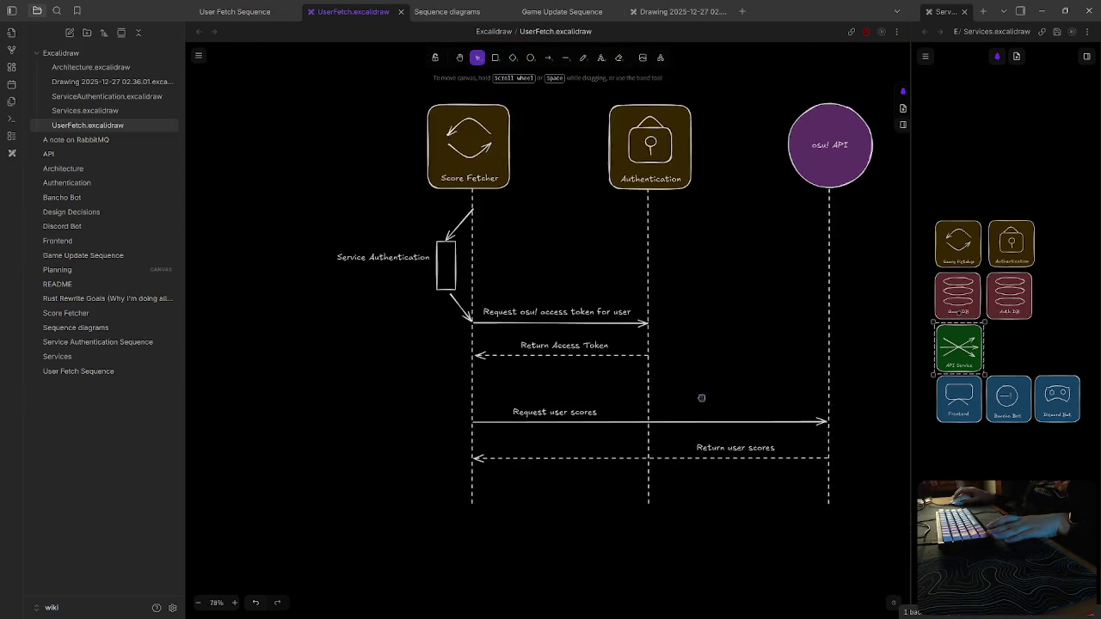
scroll(498, 336, right, 3)
scroll(508, 387, right, 3)
scroll(507, 387, down, 1)
scroll(513, 438, up, 1)
scroll(512, 438, left, 1)
scroll(513, 438, up, 1)
scroll(513, 438, left, 2)
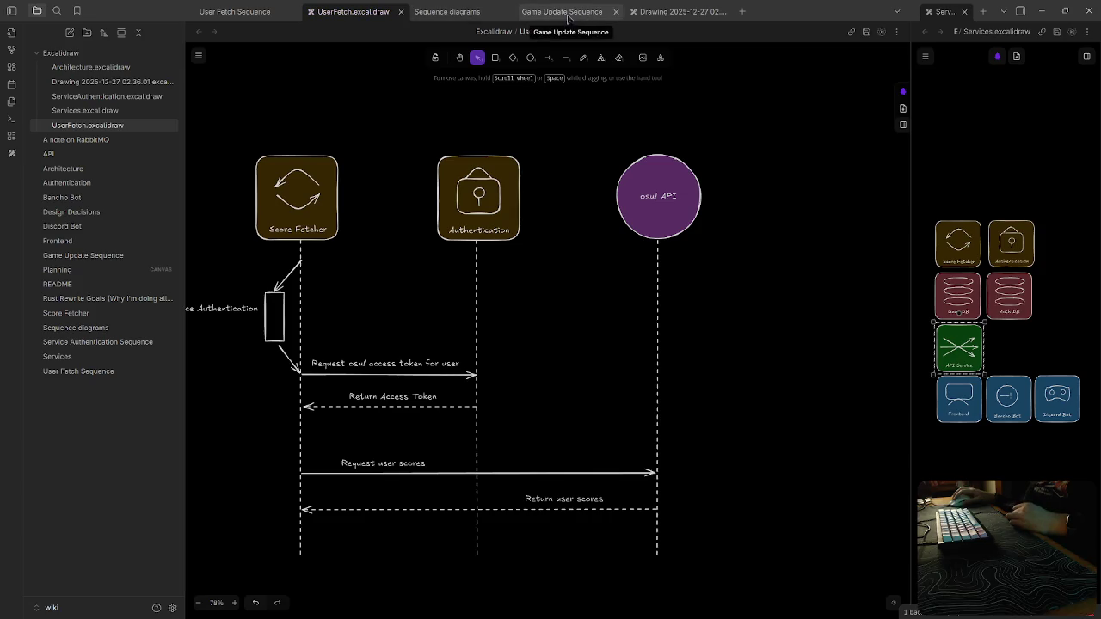
In the game update drawing, copy Score Fetcher's dashed lifeline and centre it under API Service
click(638, 12)
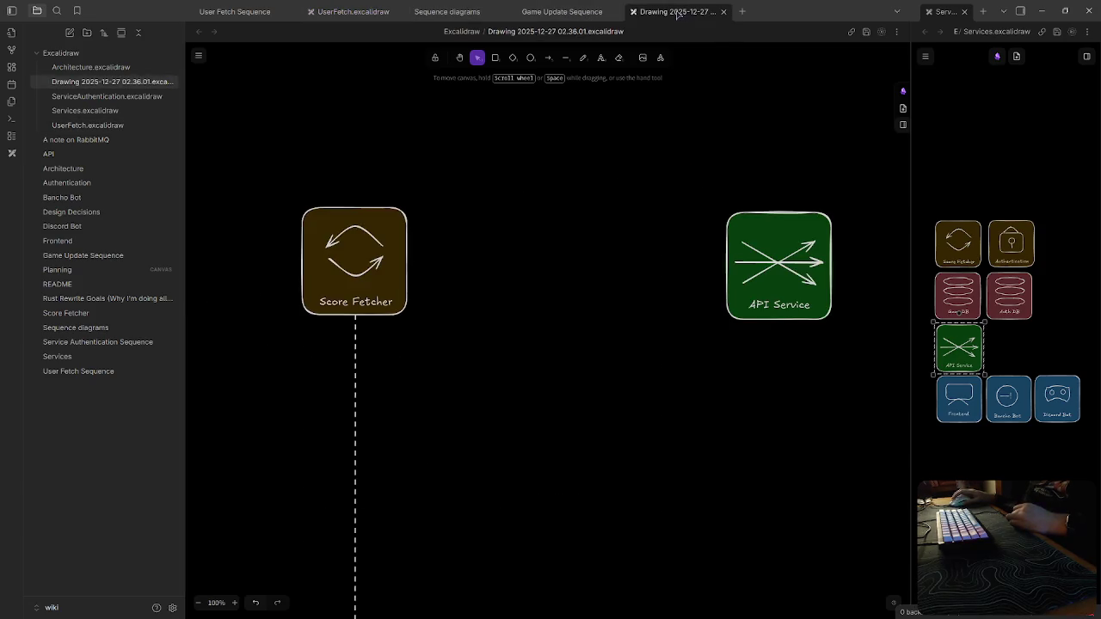
drag(563, 258, 538, 401)
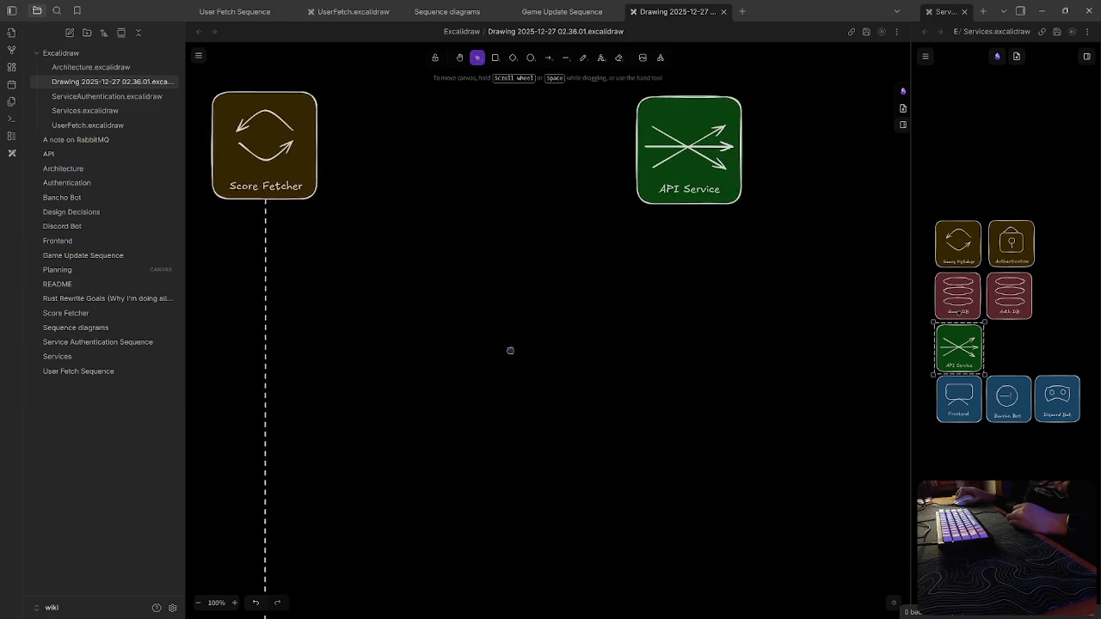
click(712, 272)
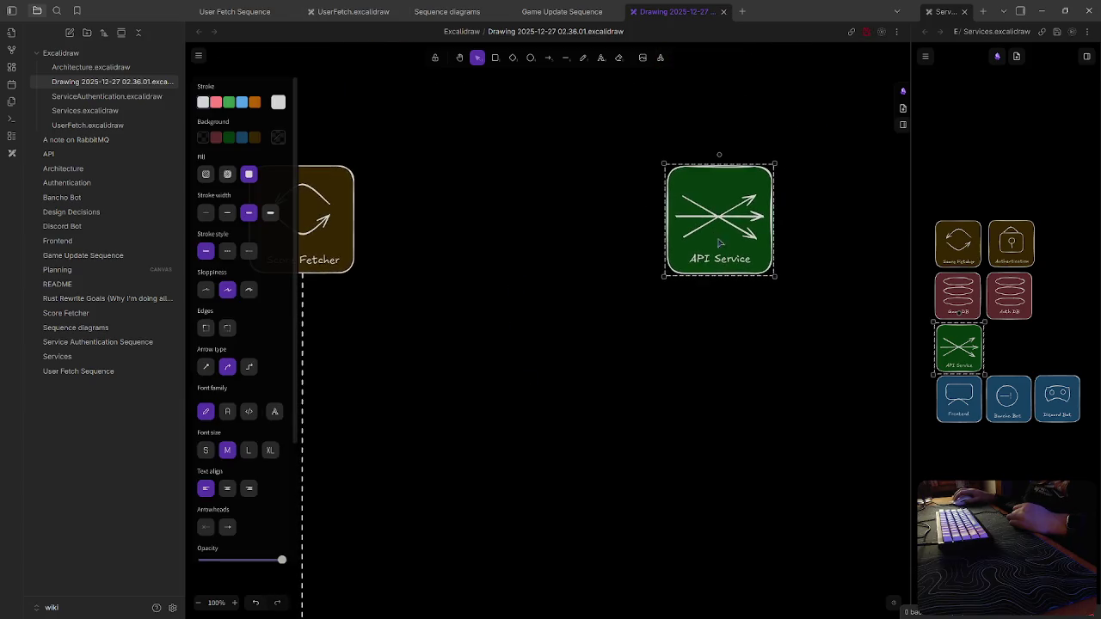
scroll(516, 370, left, 2)
click(374, 351)
key(ctrl+c)
key(ctrl+v)
drag(755, 376, 791, 461)
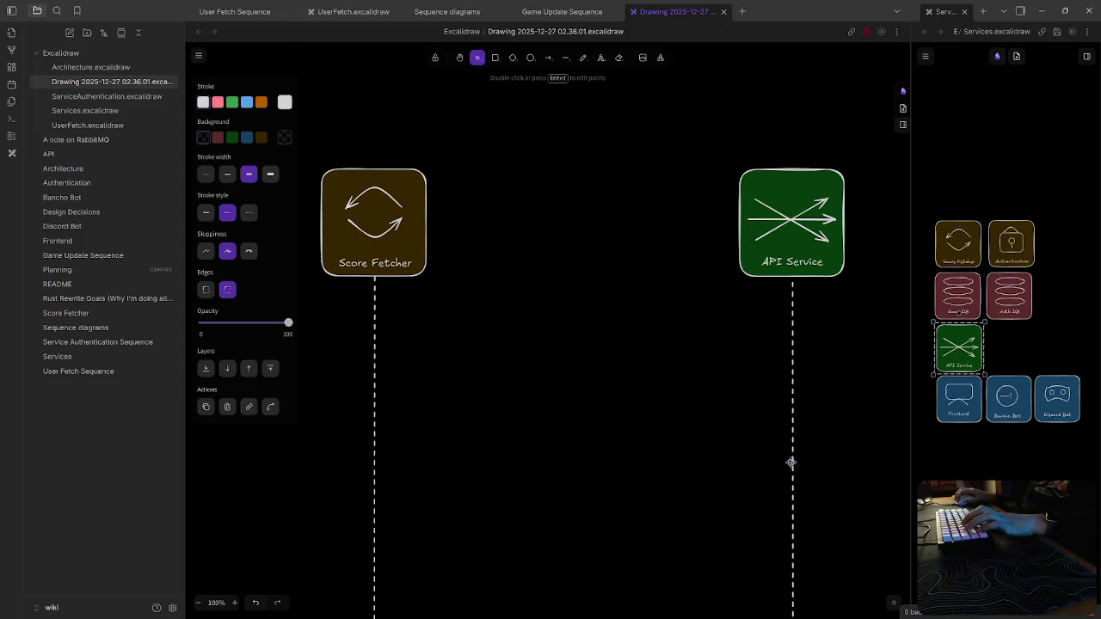
click(607, 407)
Draw an arrow from Score Fetcher's lifeline to API Service, then set lower sloppiness and solid stroke
scroll(662, 387, left, 2)
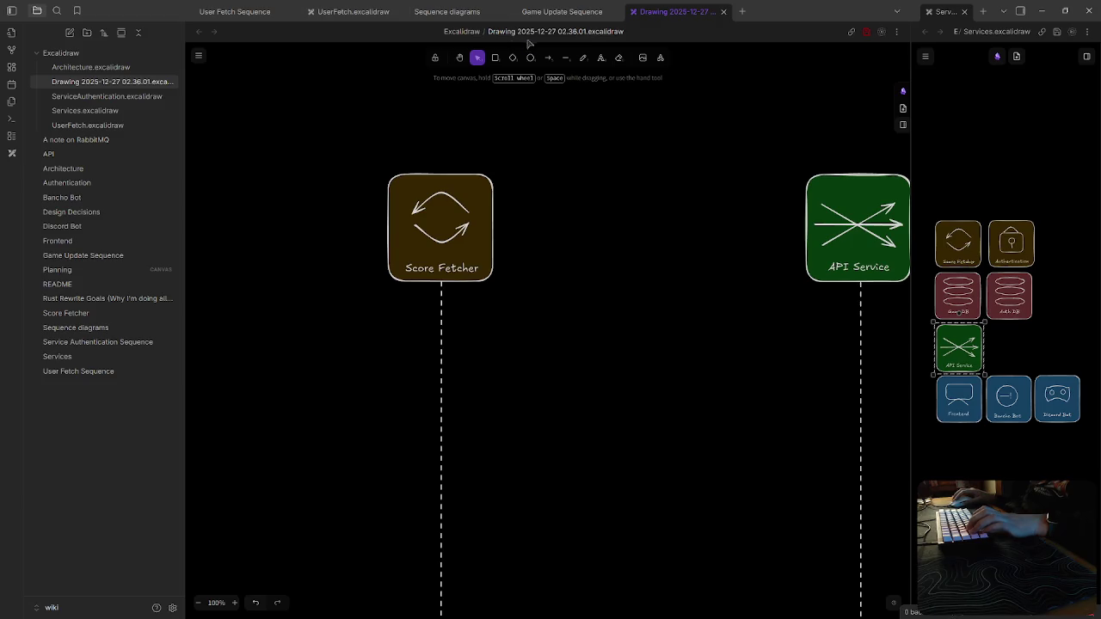
key(a)
drag(441, 329, 859, 349)
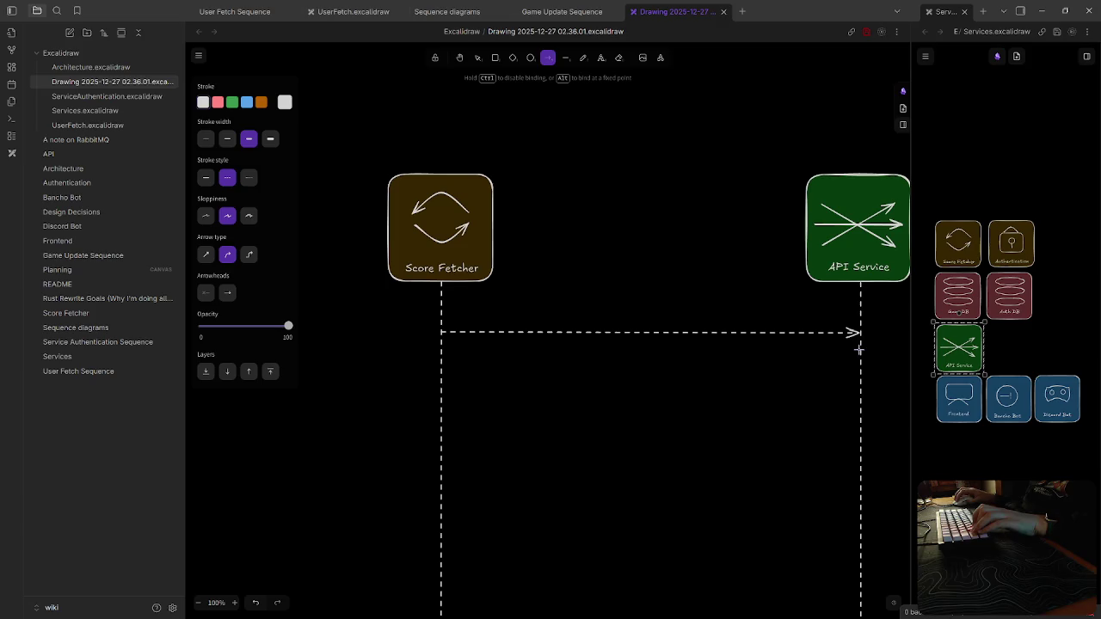
key(a)
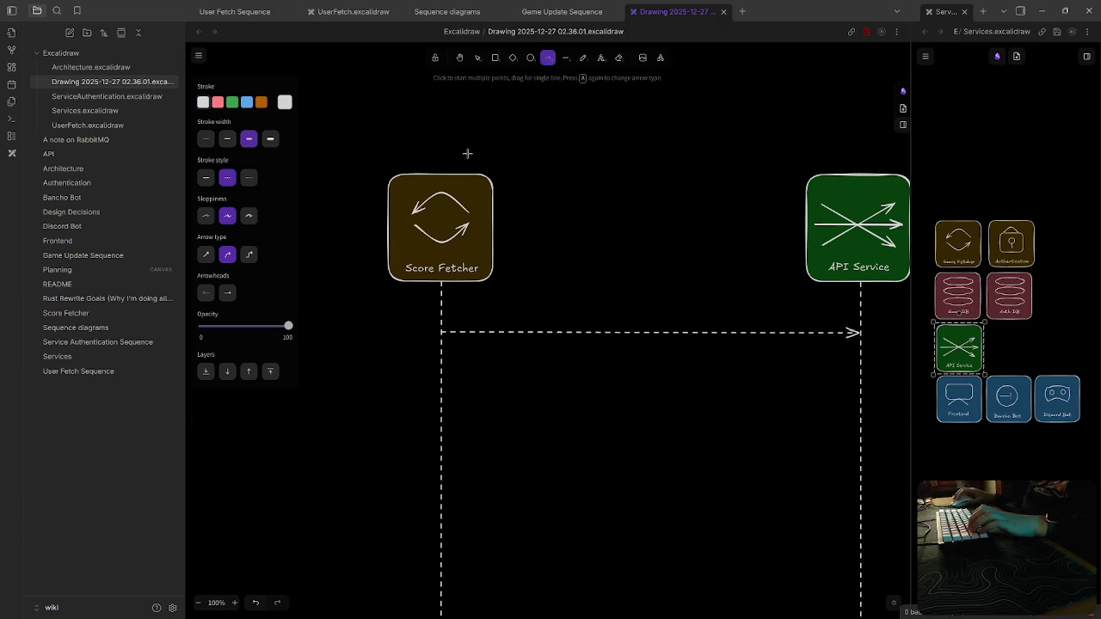
click(205, 215)
click(206, 178)
Make the request arrow solid and label it "Get game state"
key(v)
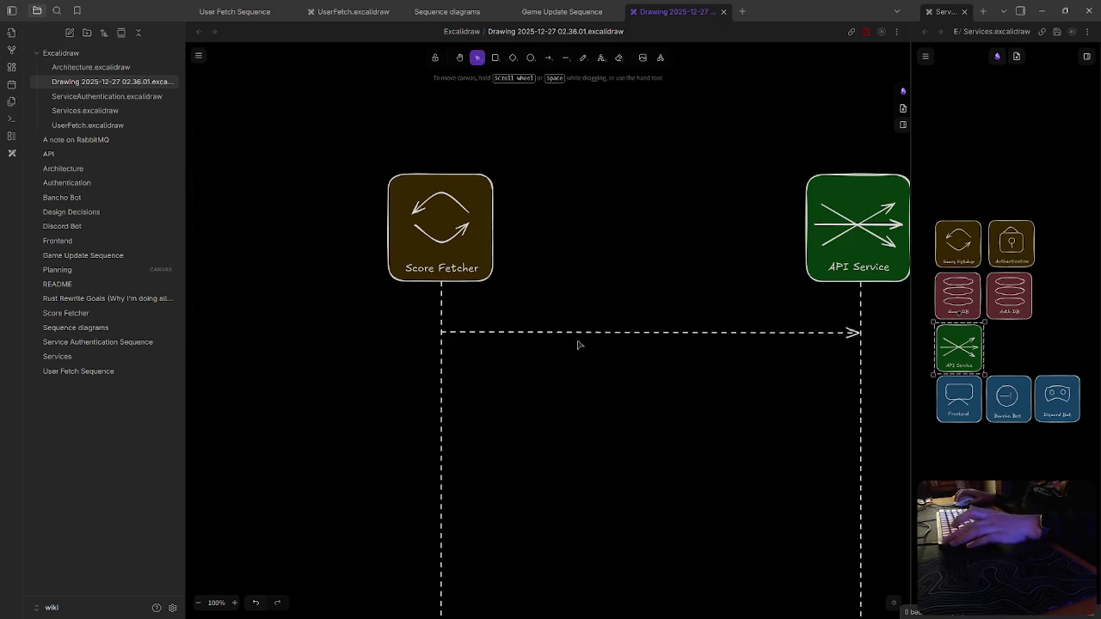
click(549, 331)
click(205, 177)
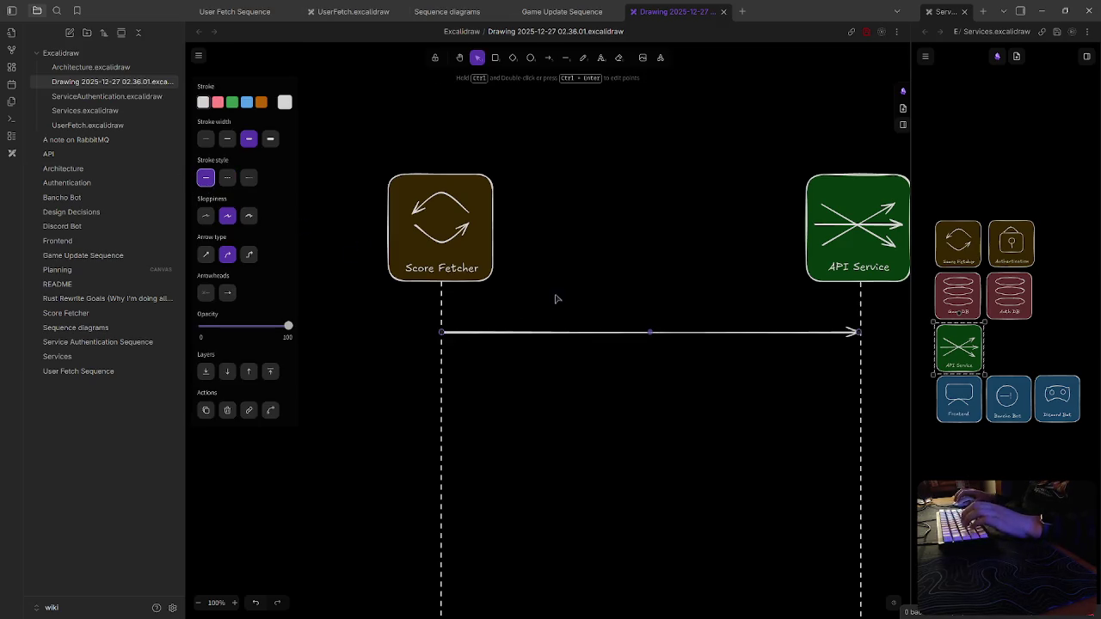
double_click(572, 323)
text(Get)
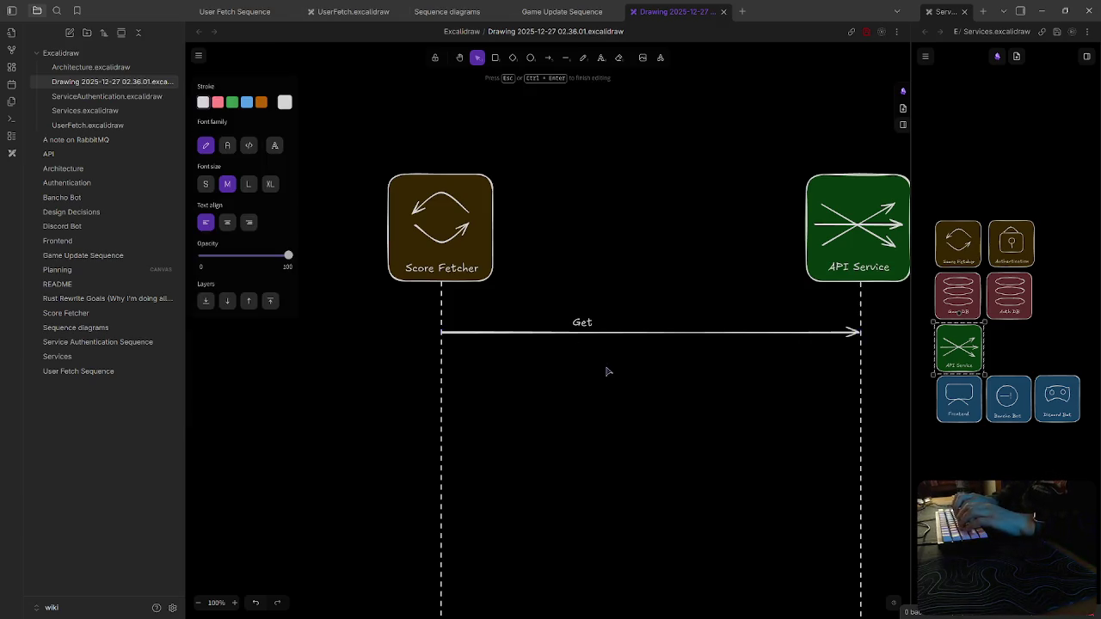
text( game state)
key(Escape)
click(638, 320)
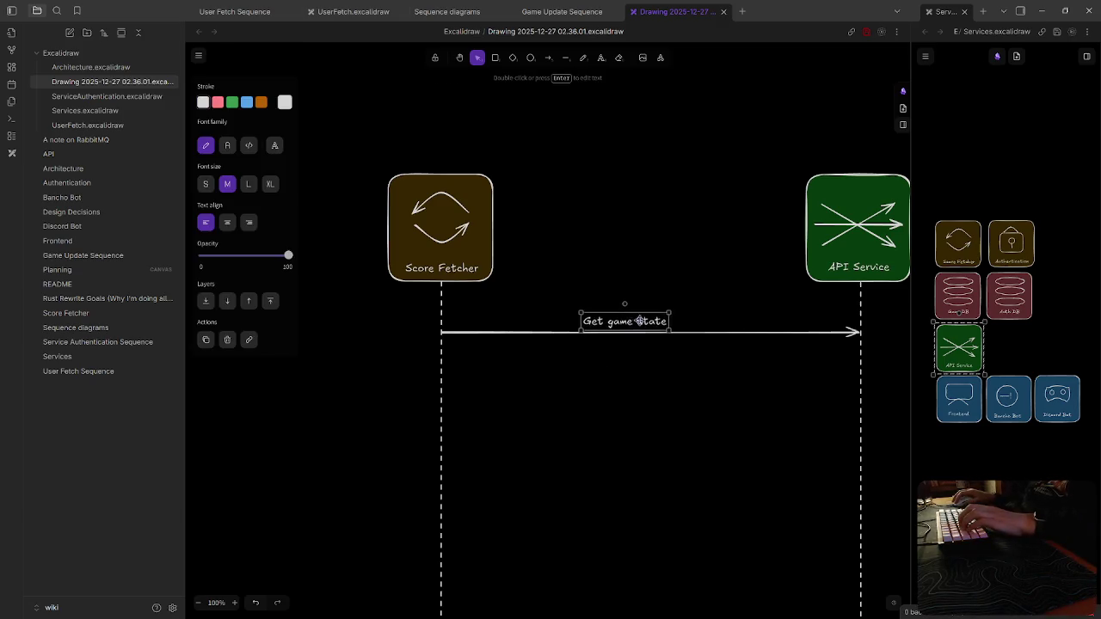
click(722, 344)
Draw a dashed "Return game state" arrow from API Service back to Score Fetcher
key(a)
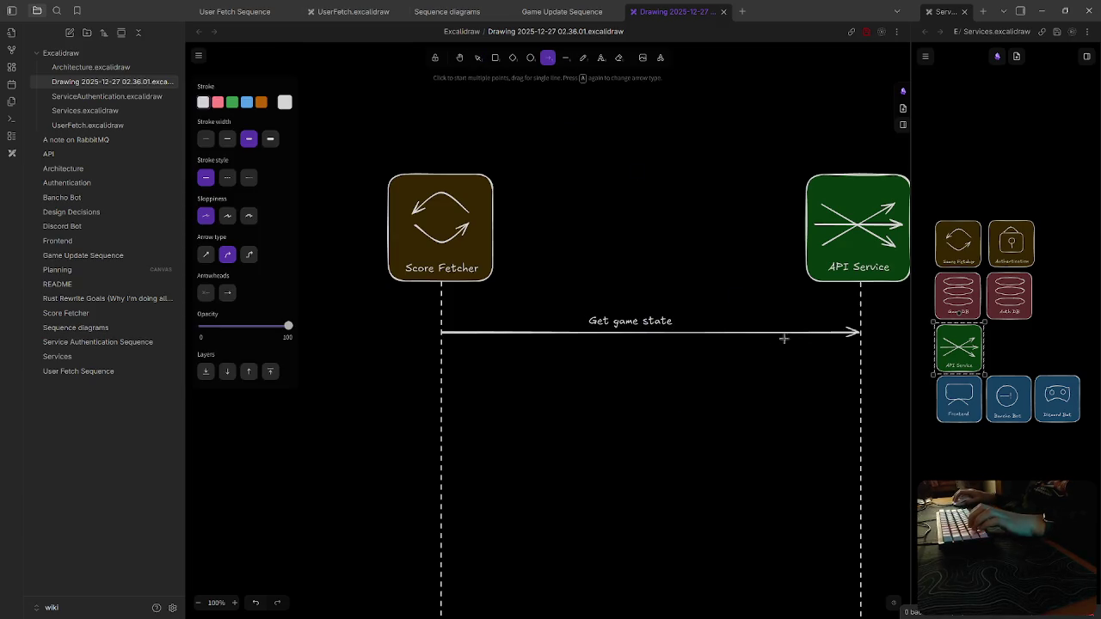
drag(858, 372, 443, 378)
click(229, 179)
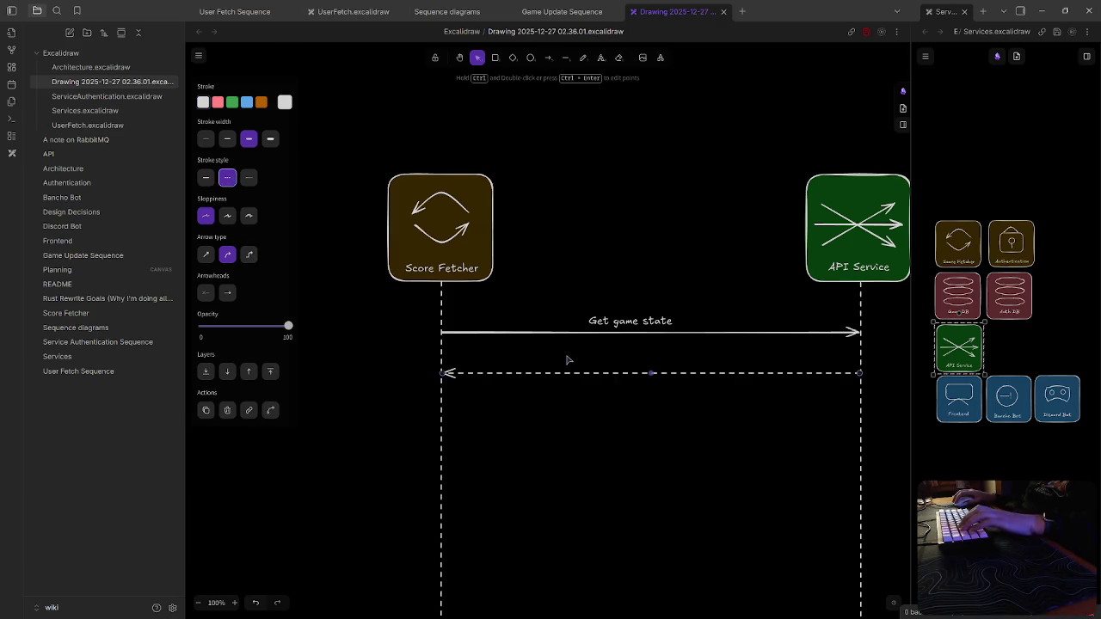
double_click(567, 357)
text(Return Game)
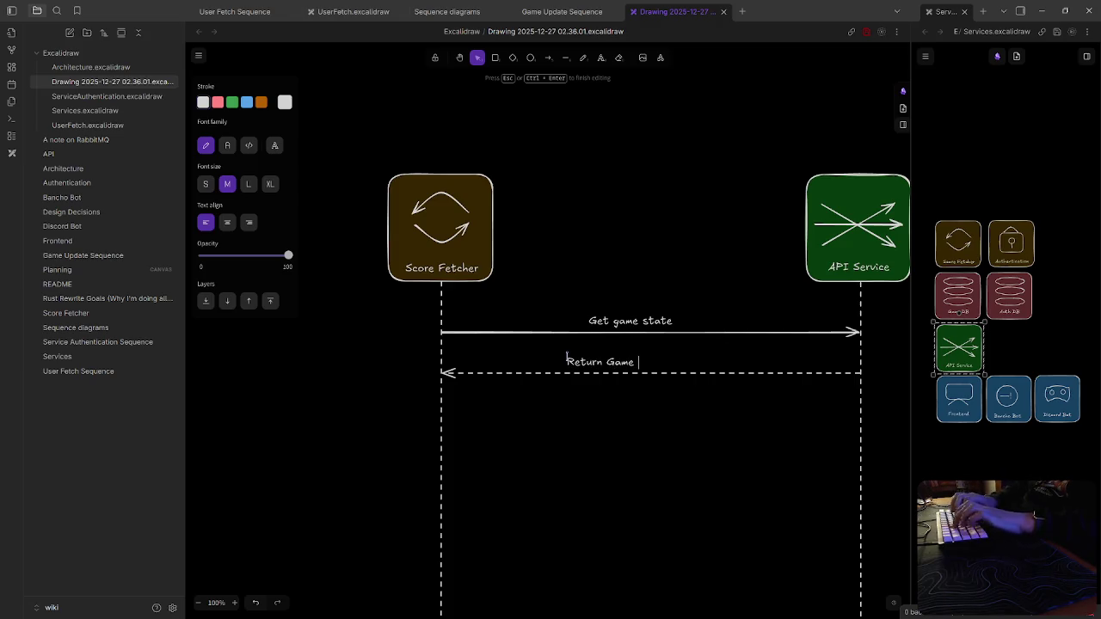
key(BackSpace)
key(BackSpace)
key(BackSpace)
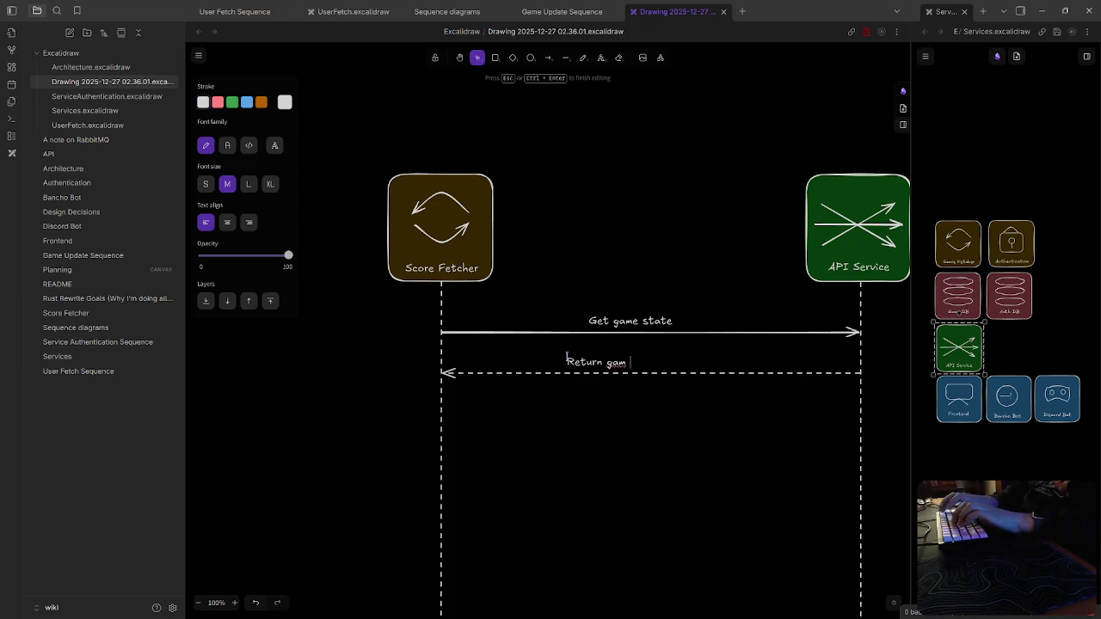
click(642, 443)
click(644, 372)
click(665, 466)
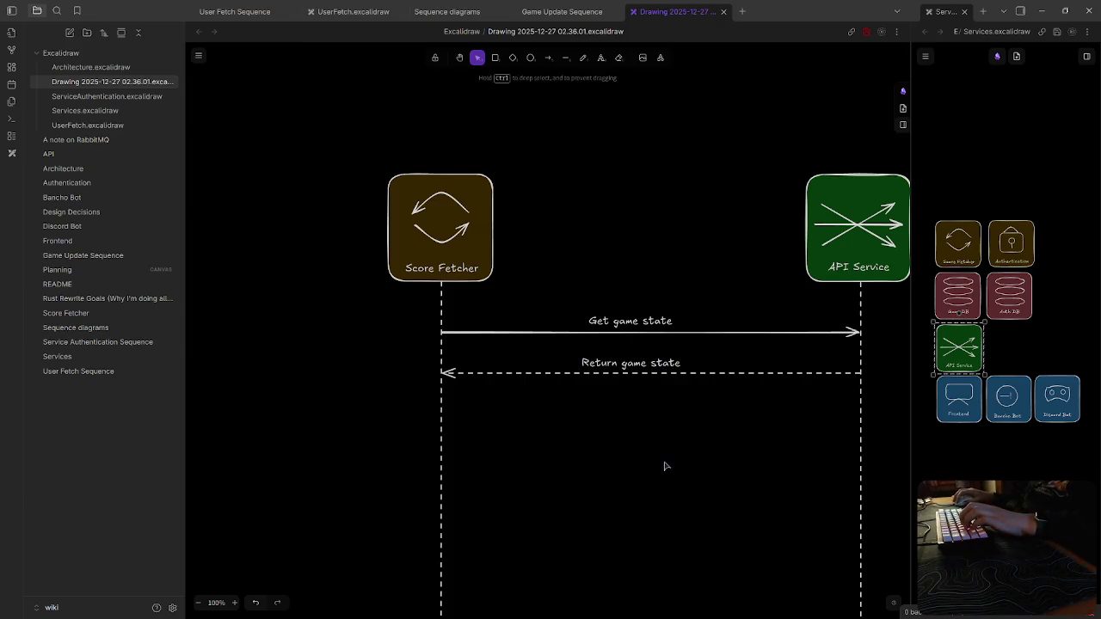
Draw a short self-call arrow off Score Fetcher's lifeline and start its activation box
scroll(665, 466, down, 1)
scroll(656, 442, down, 1)
key(a)
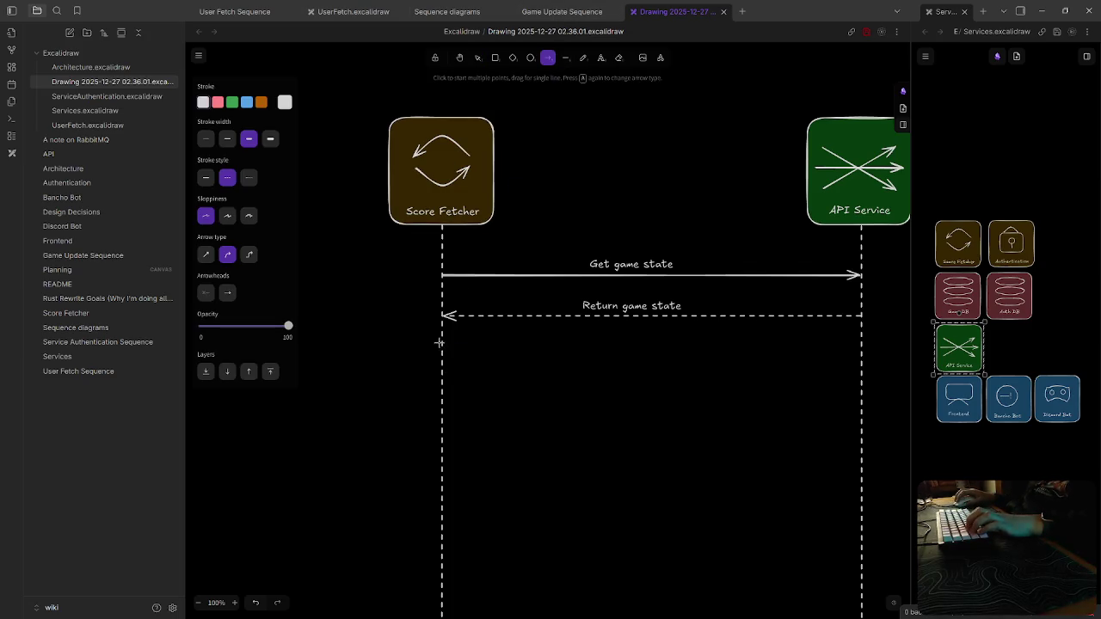
drag(444, 335, 406, 365)
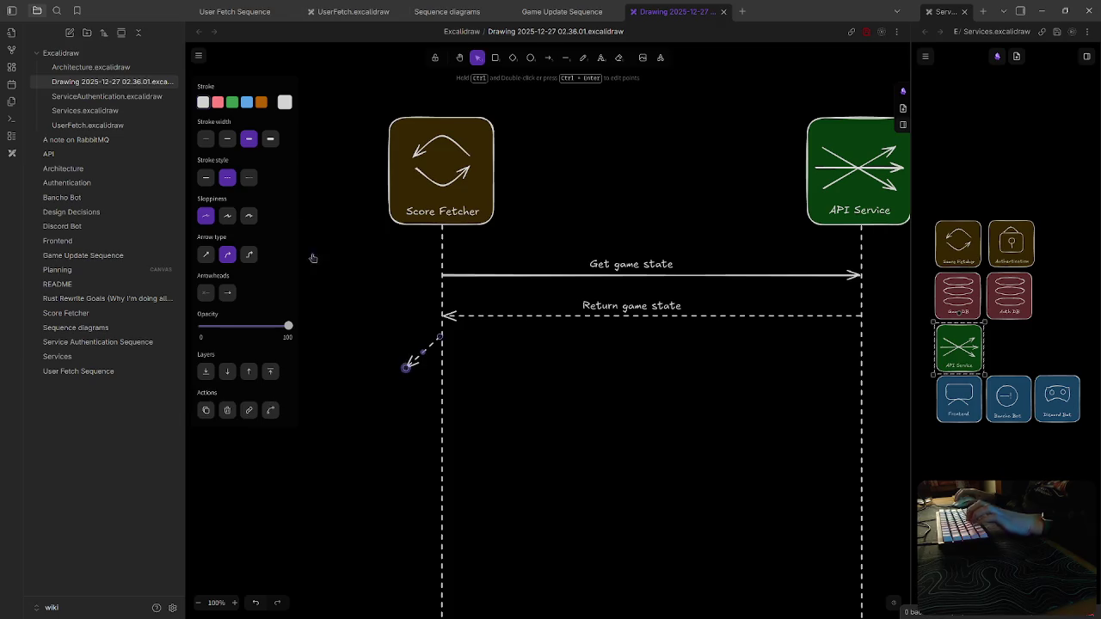
click(568, 464)
scroll(550, 138, down, 1)
scroll(551, 138, left, 2)
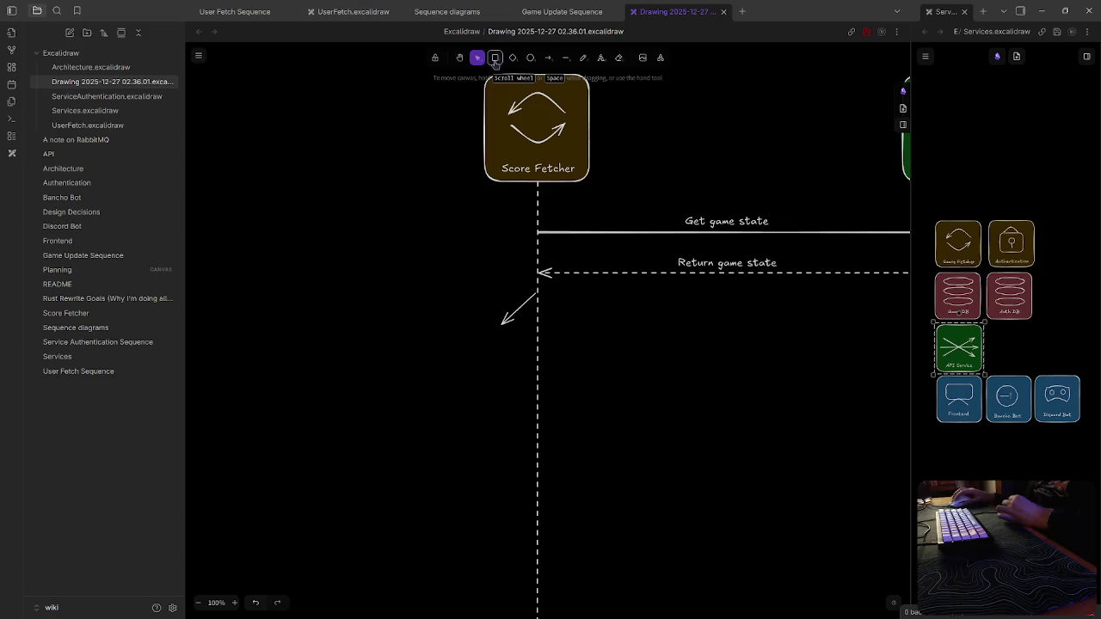
click(496, 57)
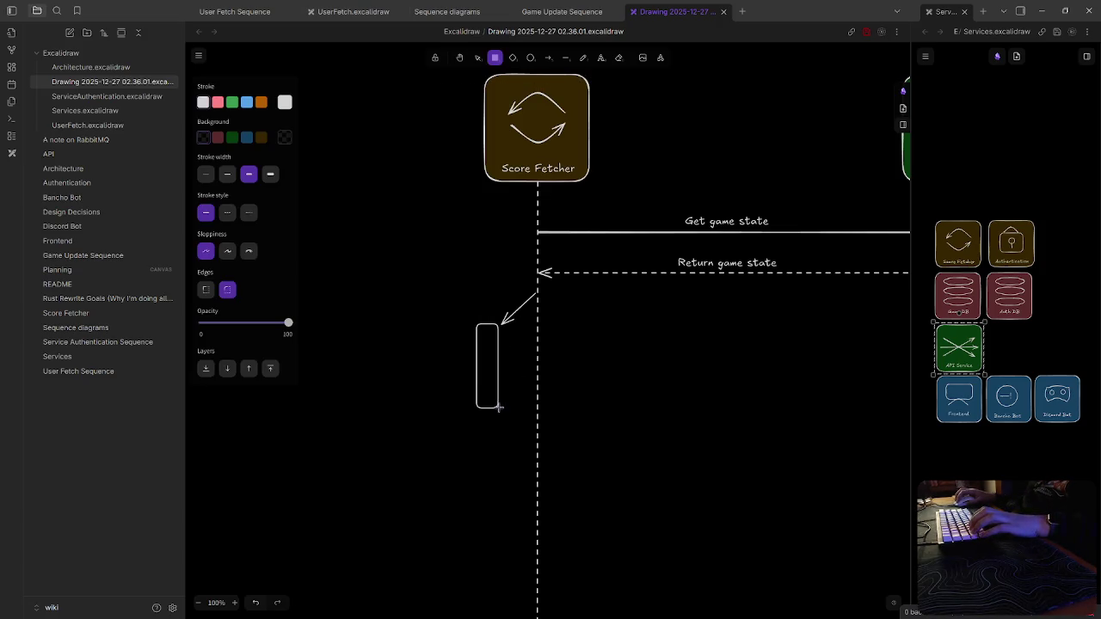